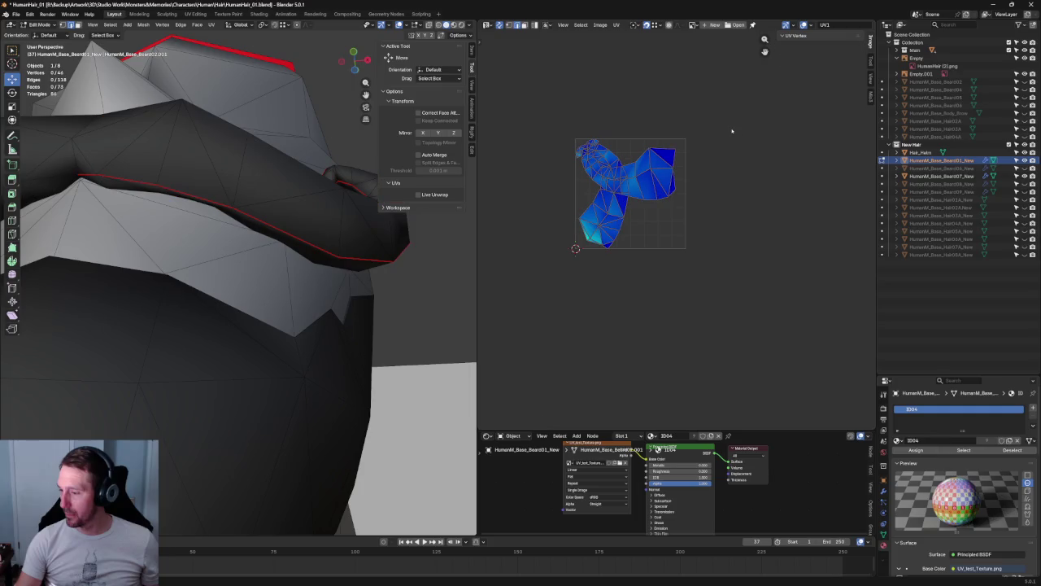
- Mark a seam on an edge at the beard curl
{"action": "left_click_drag", "start_coordinate": [671, 109], "coordinate": [725, 171]}
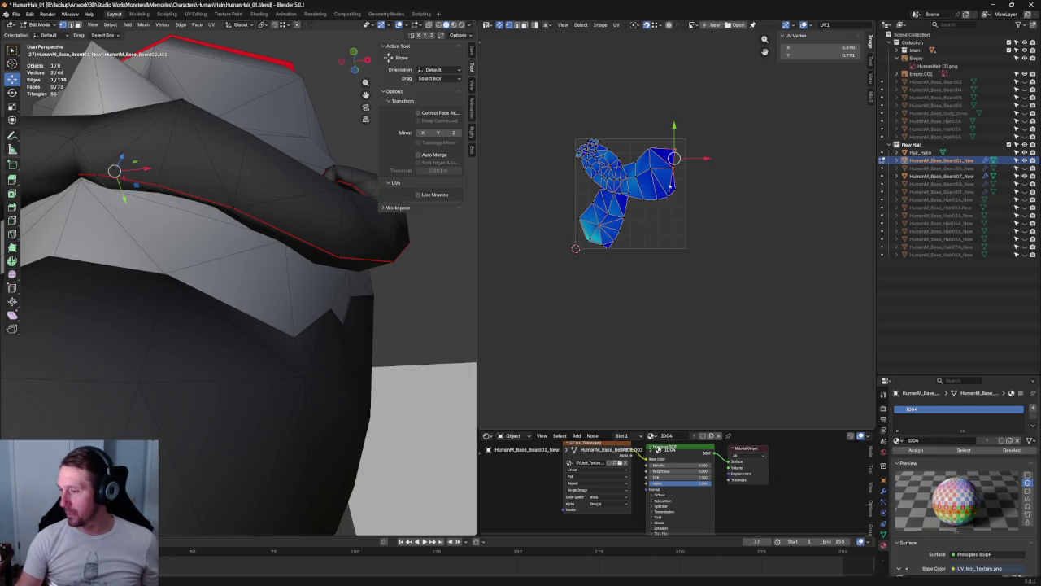
{"action": "left_click_drag", "start_coordinate": [709, 80], "coordinate": [672, 164]}
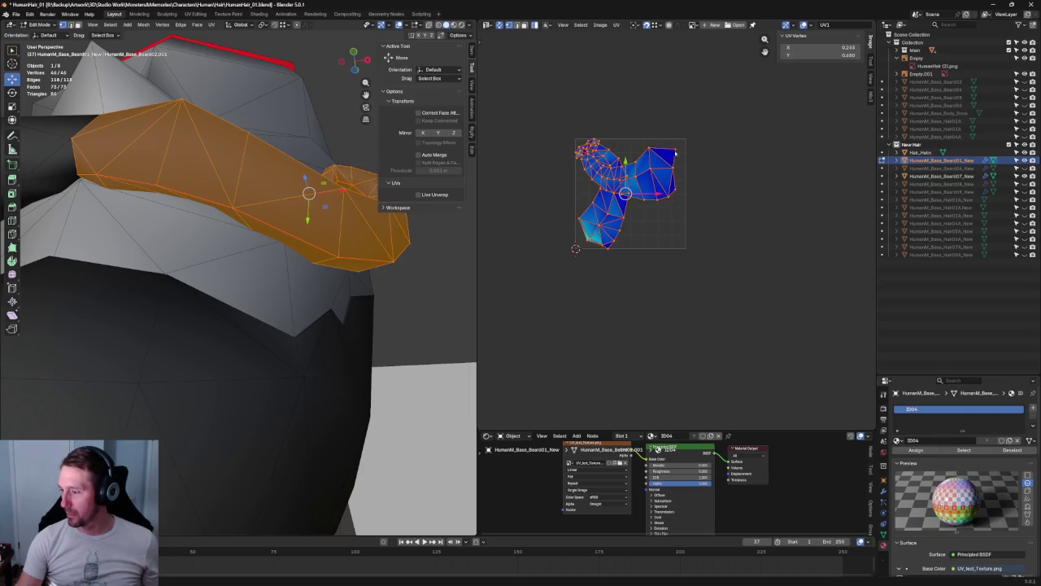
{"action": "key", "text": "alt+a"}
{"action": "mouse_move", "coordinate": [203, 175]}
{"action": "middle_mouse_down"}
{"action": "mouse_move", "coordinate": [220, 179]}
{"action": "mouse_move", "coordinate": [228, 226]}
{"action": "mouse_move", "coordinate": [209, 256]}
{"action": "mouse_move", "coordinate": [192, 229]}
{"action": "middle_mouse_up"}
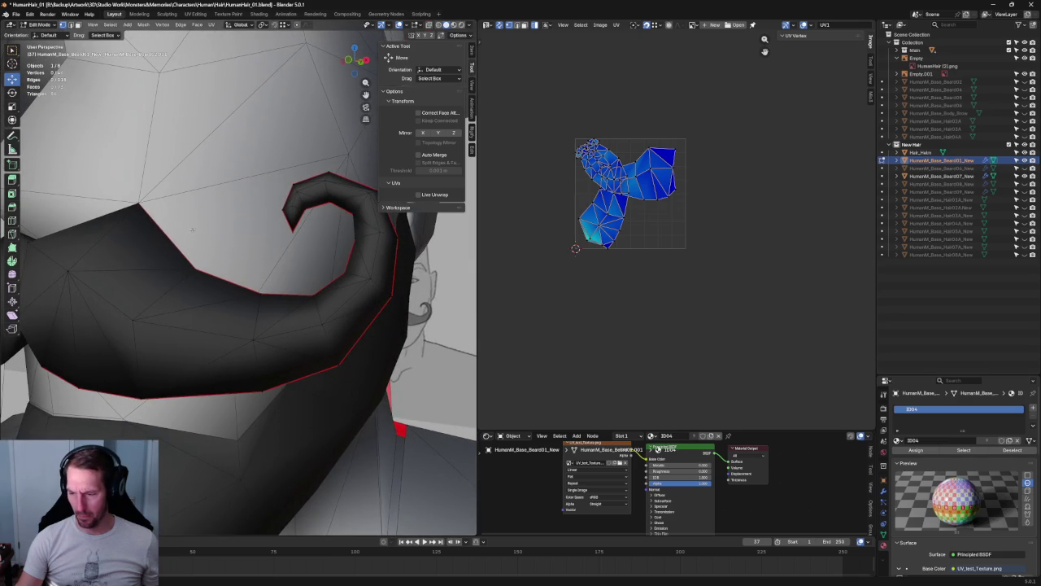
{"action": "left_click", "coordinate": [361, 227]}
{"action": "right_click", "coordinate": [329, 231]}
{"action": "left_click", "coordinate": [329, 232]}
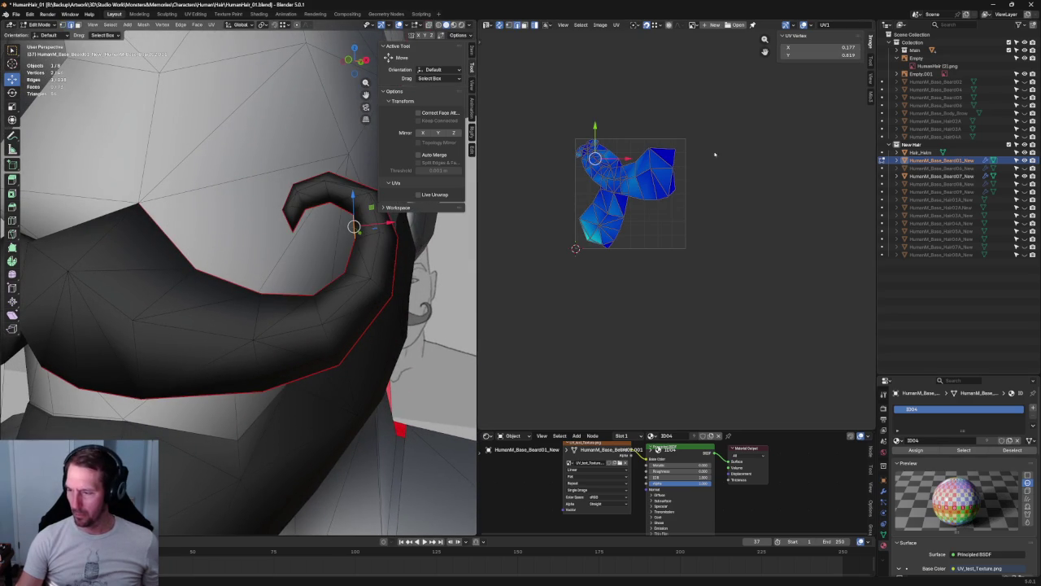
- Unwrap the whole beard mesh into two UV islands
{"action": "key", "text": "a"}
{"action": "right_click", "coordinate": [611, 203]}
{"action": "left_click", "coordinate": [608, 203]}
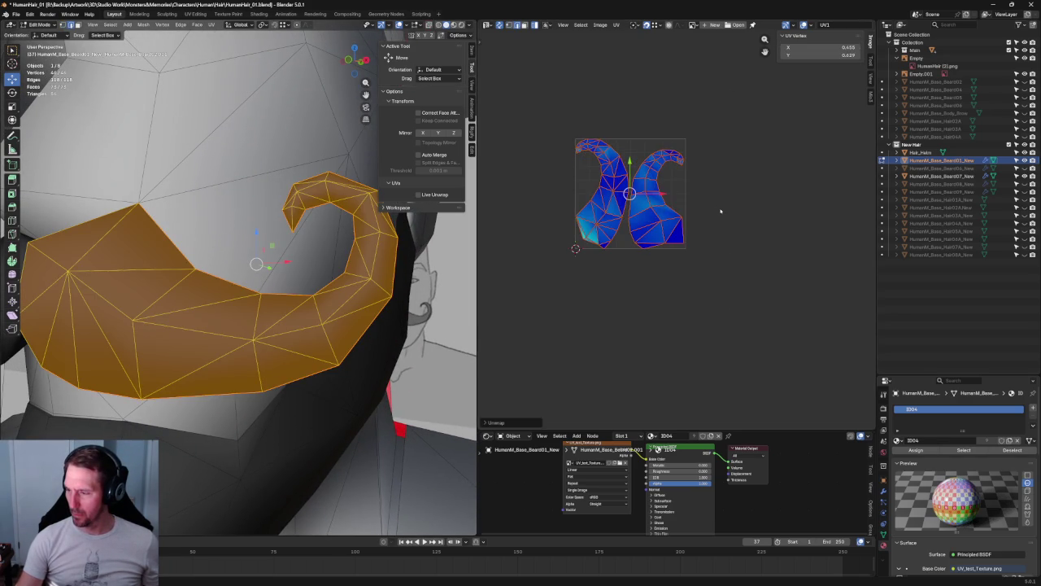
{"action": "key", "text": "alt+a"}
{"action": "left_click_drag", "start_coordinate": [721, 99], "coordinate": [651, 200]}
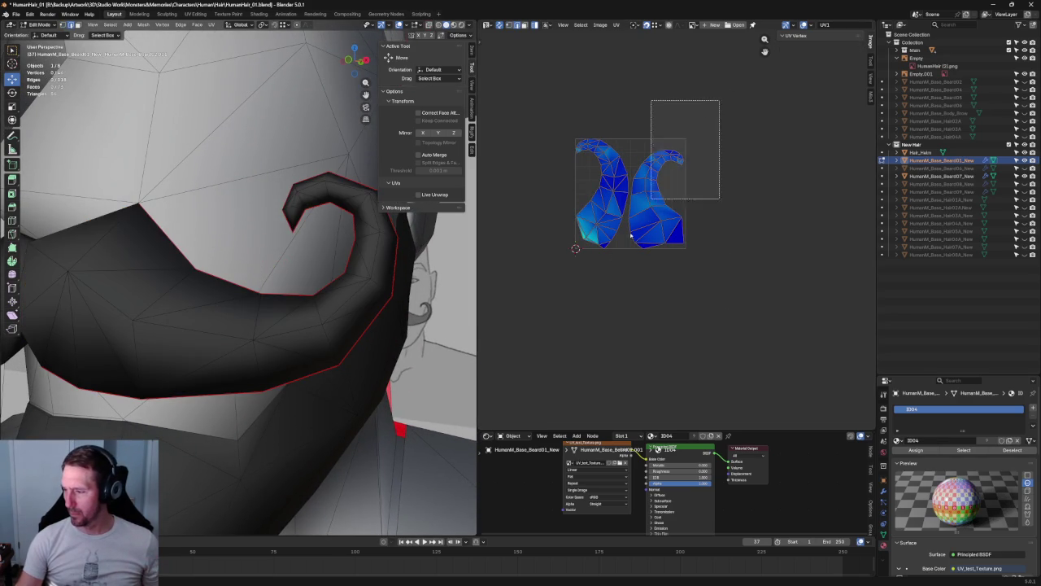
- Rotate the right and left UV islands upright
{"action": "left_click", "coordinate": [687, 204]}
{"action": "key", "text": "c"}
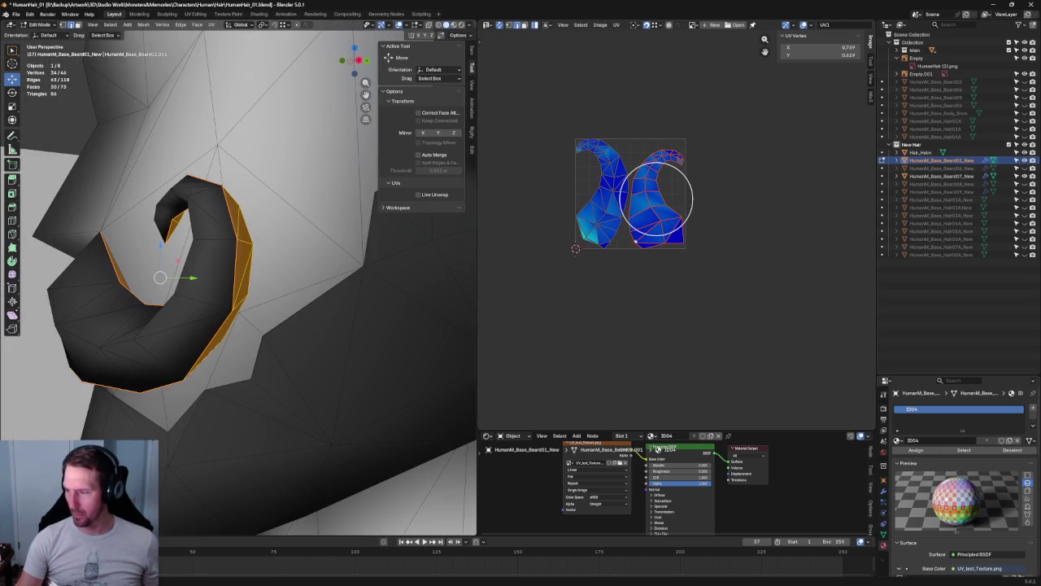
{"action": "key", "text": "Escape"}
{"action": "key", "text": "r"}
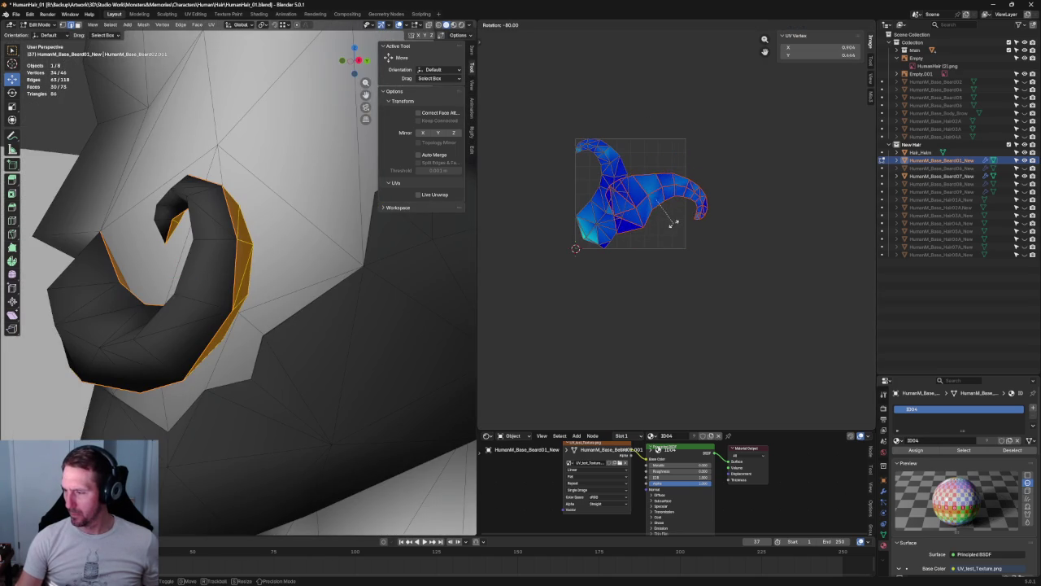
{"action": "left_click", "coordinate": [674, 221]}
{"action": "key", "text": "c"}
{"action": "left_click_drag", "start_coordinate": [656, 204], "coordinate": [602, 196]}
{"action": "key", "text": "Escape"}
{"action": "key", "text": "r"}
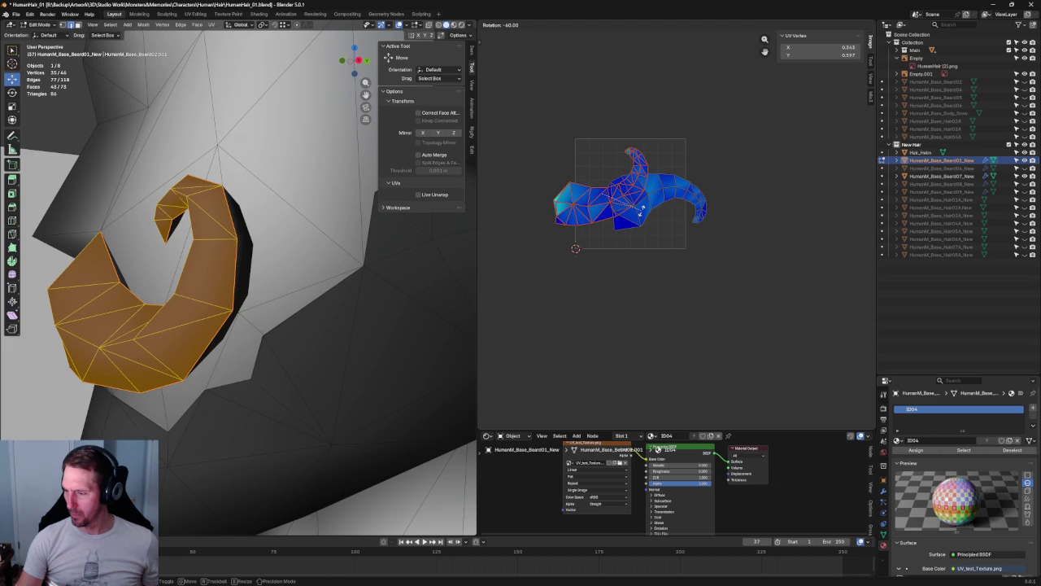
{"action": "left_click", "coordinate": [643, 202]}
- Stack the left island above the right, then move and shrink both to fit the UV square
{"action": "key", "text": "g"}
{"action": "left_click", "coordinate": [647, 130]}
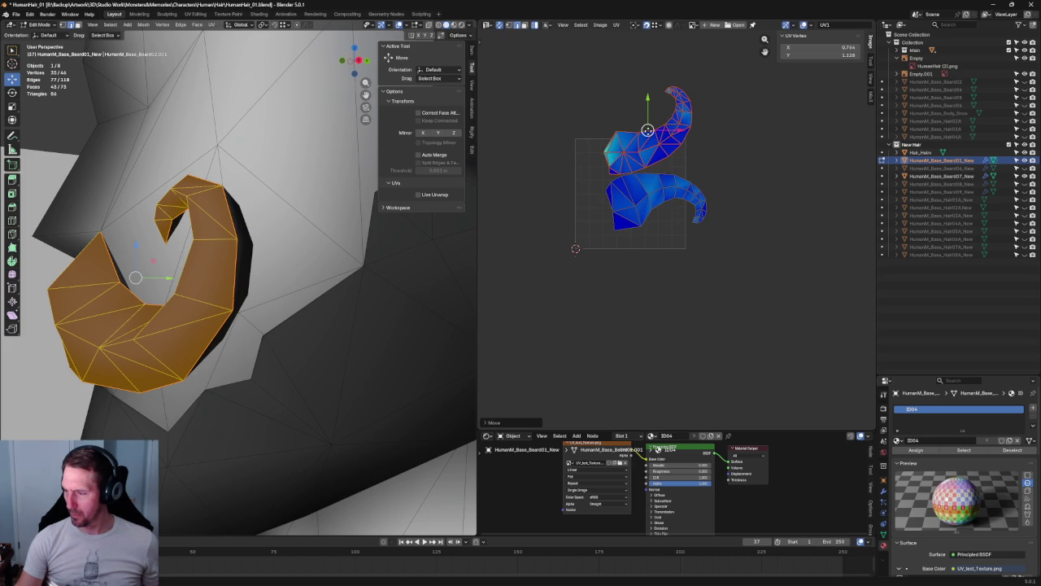
{"action": "key", "text": "a"}
{"action": "key", "text": "g"}
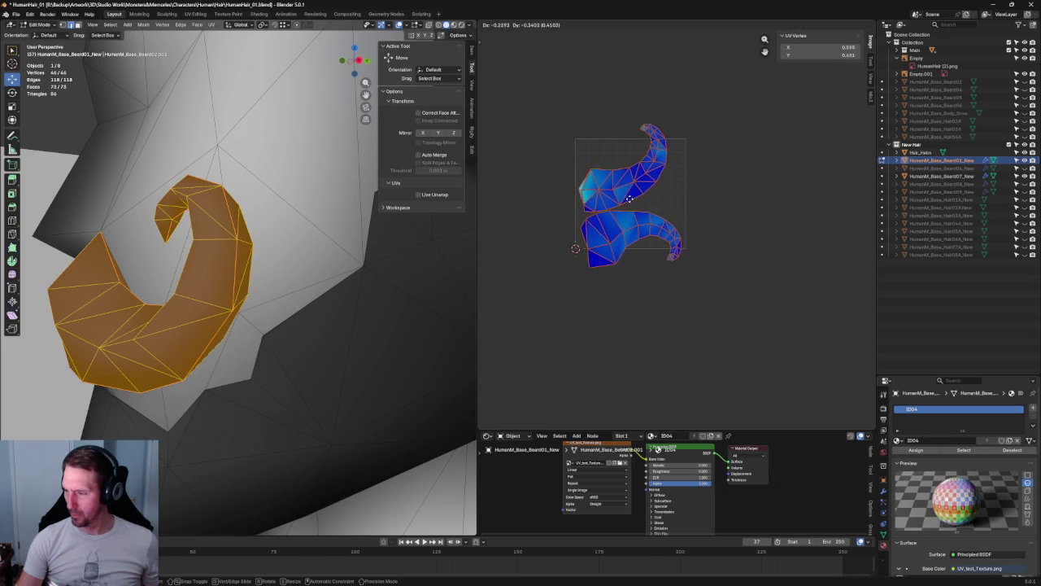
{"action": "left_click", "coordinate": [651, 171]}
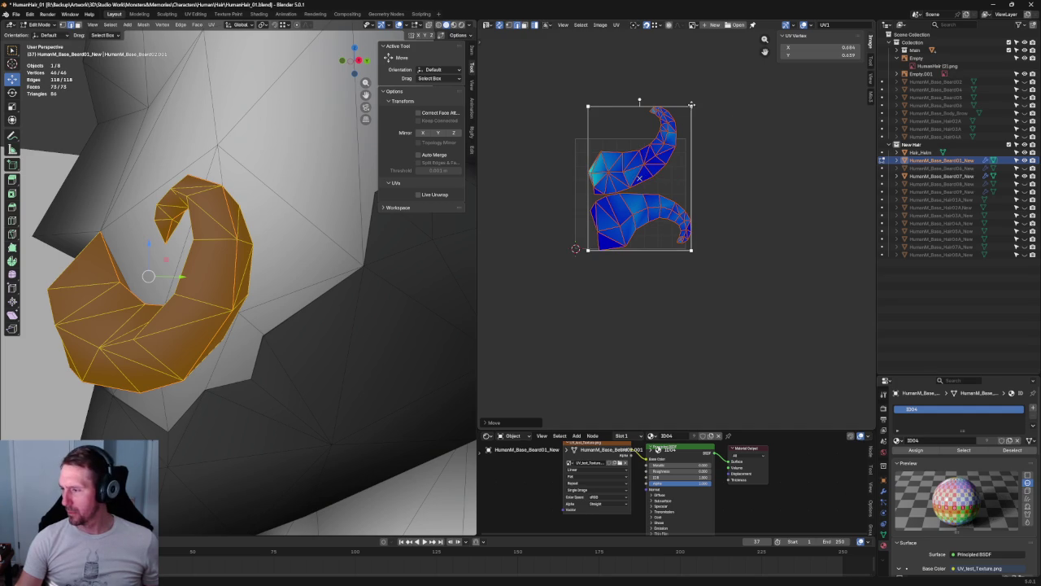
{"action": "key", "text": "s"}
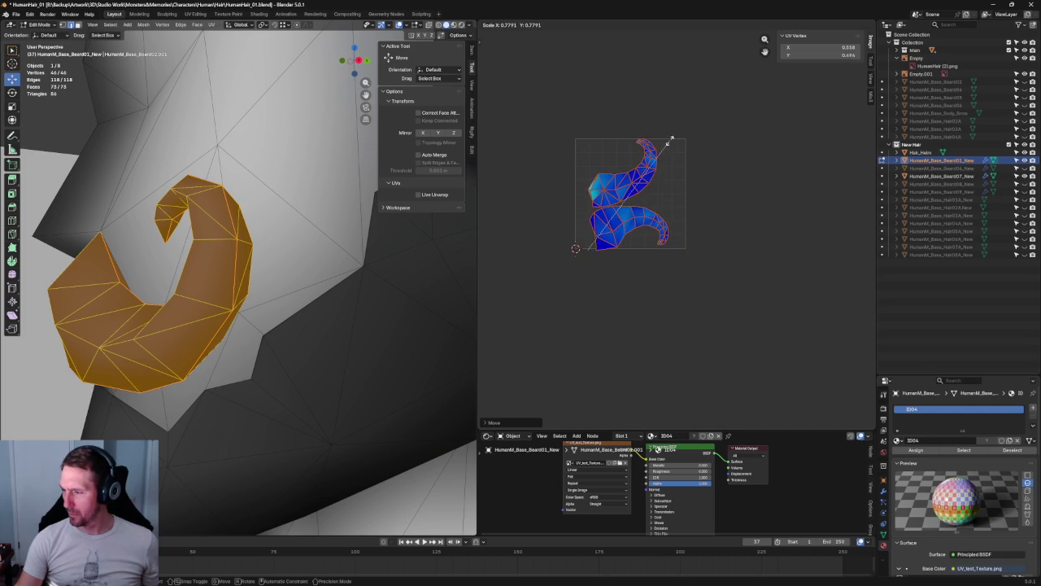
{"action": "left_click", "coordinate": [676, 131]}
{"action": "key", "text": "alt+a"}
{"action": "scroll", "coordinate": [639, 170], "scroll_direction": "up", "scroll_amount": 5}
- Rotate and reposition the upper mustache UV island
{"action": "scroll", "coordinate": [639, 170], "scroll_direction": "down", "scroll_amount": 5}
{"action": "key", "text": "l"}
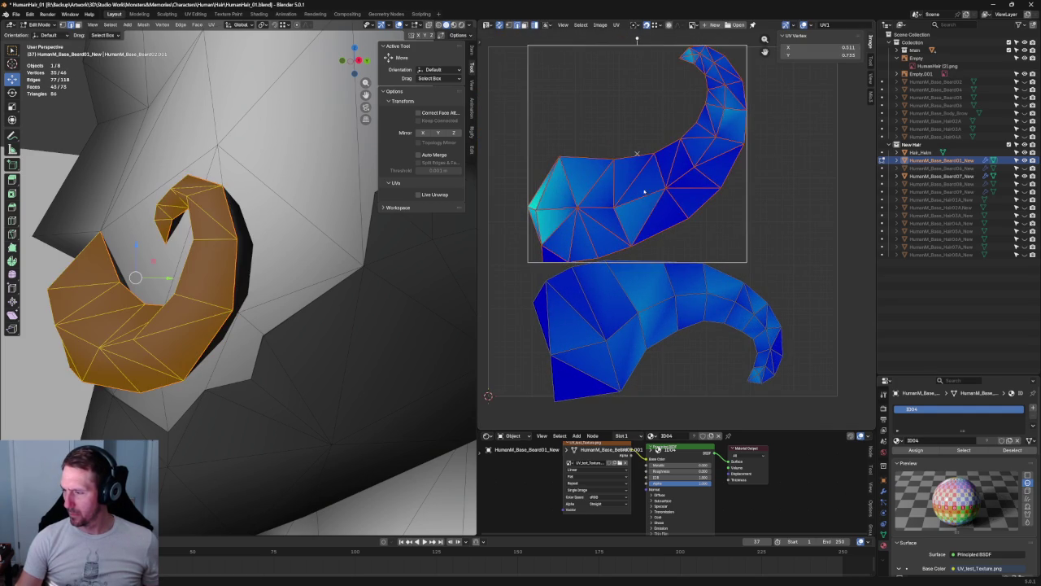
{"action": "scroll", "coordinate": [664, 203], "scroll_direction": "down", "scroll_amount": 1}
{"action": "key", "text": "c"}
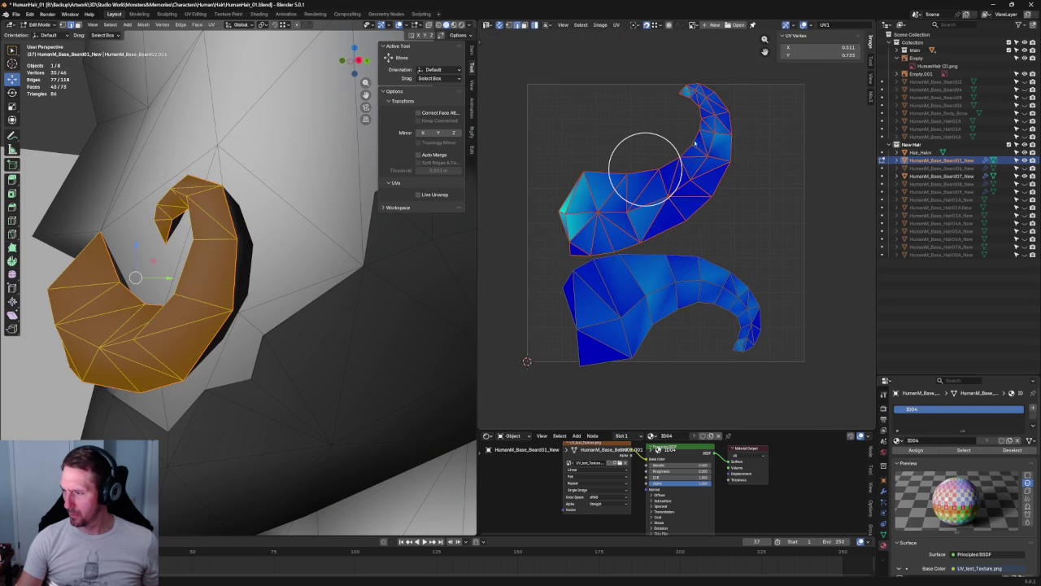
{"action": "middle_click_drag", "start_coordinate": [645, 169], "coordinate": [624, 233]}
{"action": "scroll", "coordinate": [577, 261], "scroll_direction": "up", "scroll_amount": 3}
{"action": "key", "text": "r"}
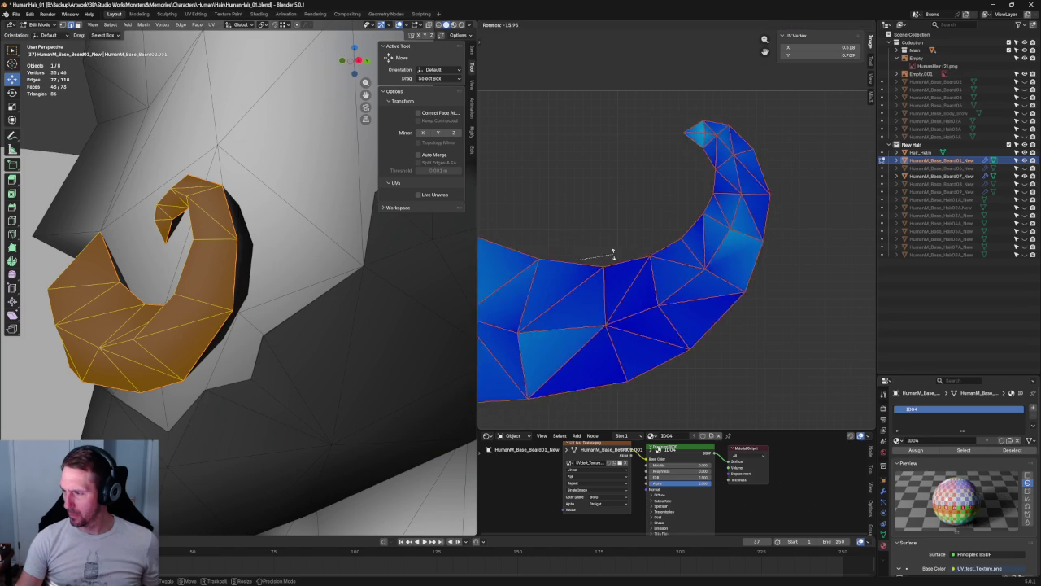
{"action": "left_click", "coordinate": [618, 245]}
{"action": "key", "text": "Escape"}
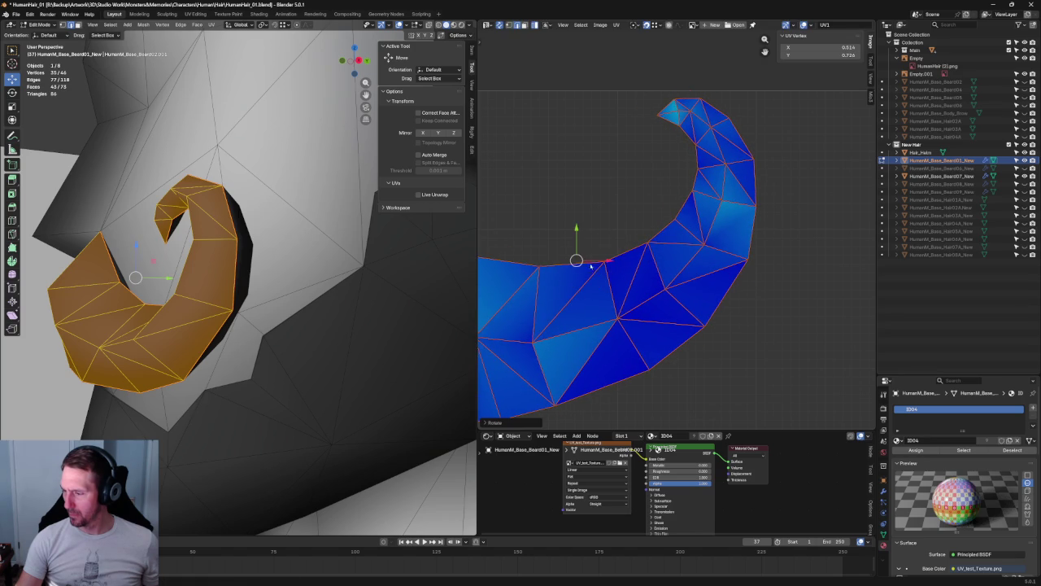
{"action": "key", "text": "g"}
{"action": "left_click", "coordinate": [643, 260]}
- Give the selected island a small corrective rotation
{"action": "scroll", "coordinate": [642, 261], "scroll_direction": "down", "scroll_amount": 3}
{"action": "mouse_move", "coordinate": [643, 260]}
{"action": "middle_mouse_down"}
{"action": "mouse_move", "coordinate": [611, 355]}
{"action": "mouse_move", "coordinate": [651, 309]}
{"action": "mouse_move", "coordinate": [668, 235]}
{"action": "middle_mouse_up"}
{"action": "scroll", "coordinate": [672, 297], "scroll_direction": "up", "scroll_amount": 5}
{"action": "scroll", "coordinate": [672, 298], "scroll_direction": "down", "scroll_amount": 3}
{"action": "key", "text": "c"}
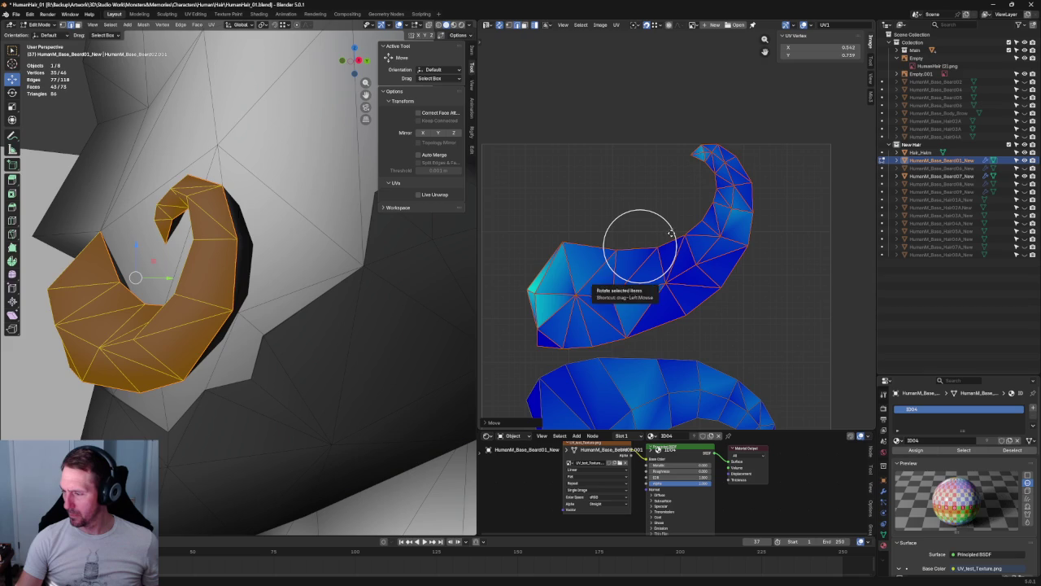
{"action": "key", "text": "Escape"}
{"action": "key", "text": "r"}
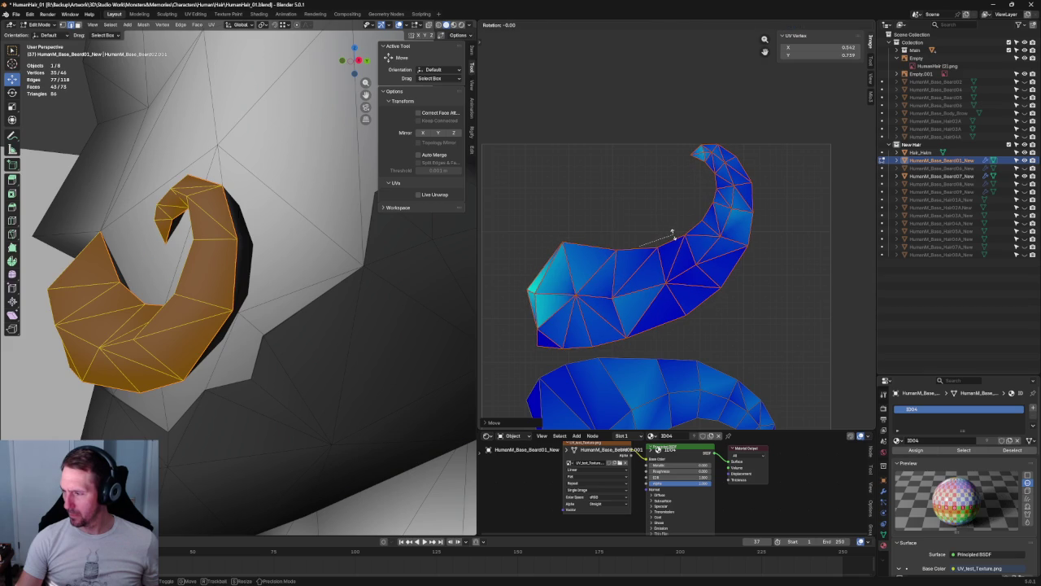
{"action": "left_click", "coordinate": [672, 233]}
- Clear the UV and mesh selection
{"action": "key", "text": "c"}
{"action": "key", "text": "Escape"}
{"action": "scroll", "coordinate": [680, 279], "scroll_direction": "up", "scroll_amount": 3}
{"action": "scroll", "coordinate": [688, 271], "scroll_direction": "up", "scroll_amount": 3}
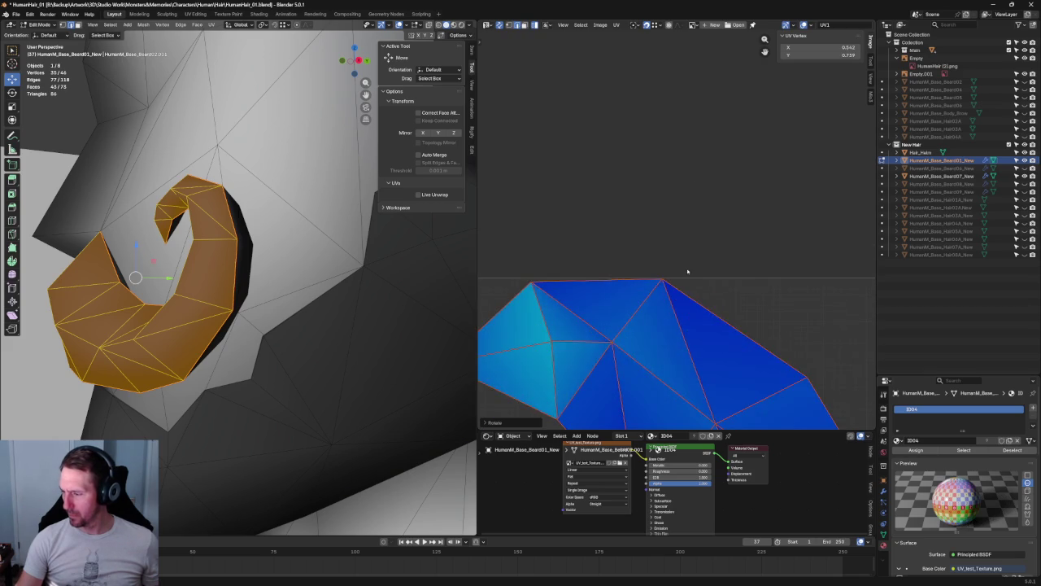
{"action": "scroll", "coordinate": [687, 271], "scroll_direction": "down", "scroll_amount": 3}
{"action": "key", "text": "c"}
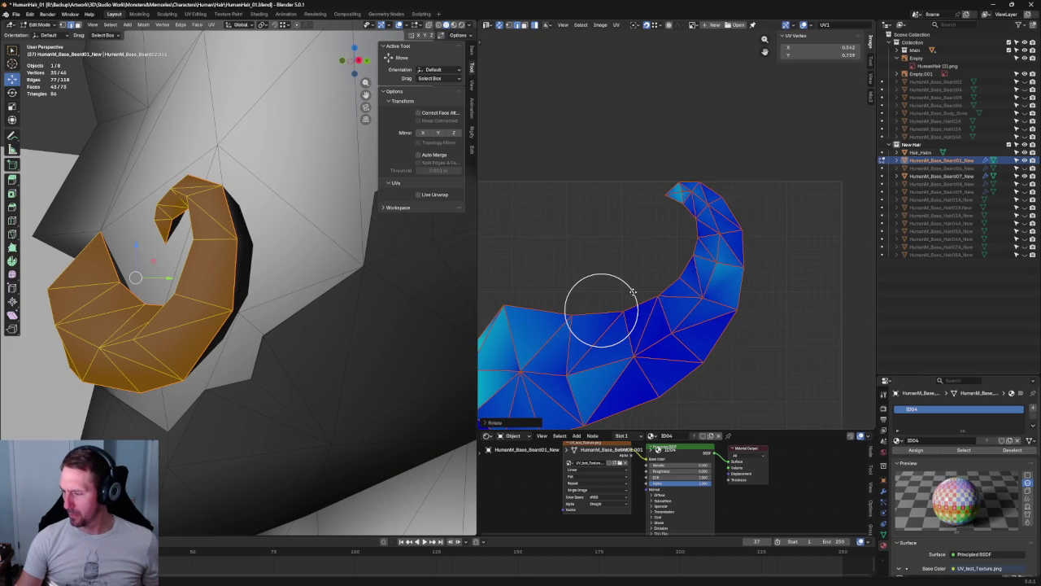
{"action": "key", "text": "Escape"}
{"action": "left_click", "coordinate": [638, 294]}
- Select the whole beard and slightly rotate its UV layout
{"action": "key", "text": "a"}
{"action": "key", "text": "c"}
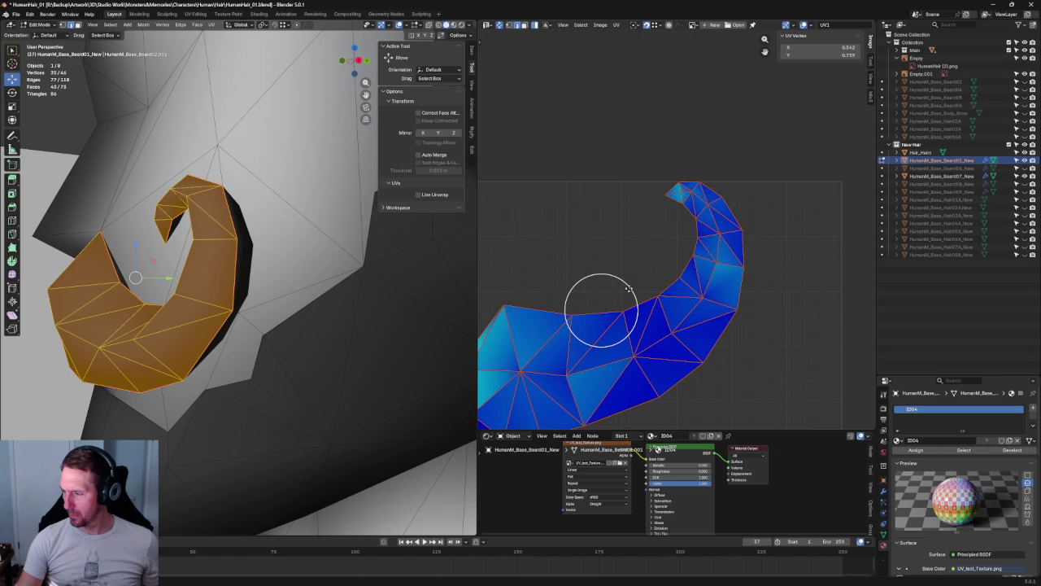
{"action": "key", "text": "Escape"}
{"action": "key", "text": "r"}
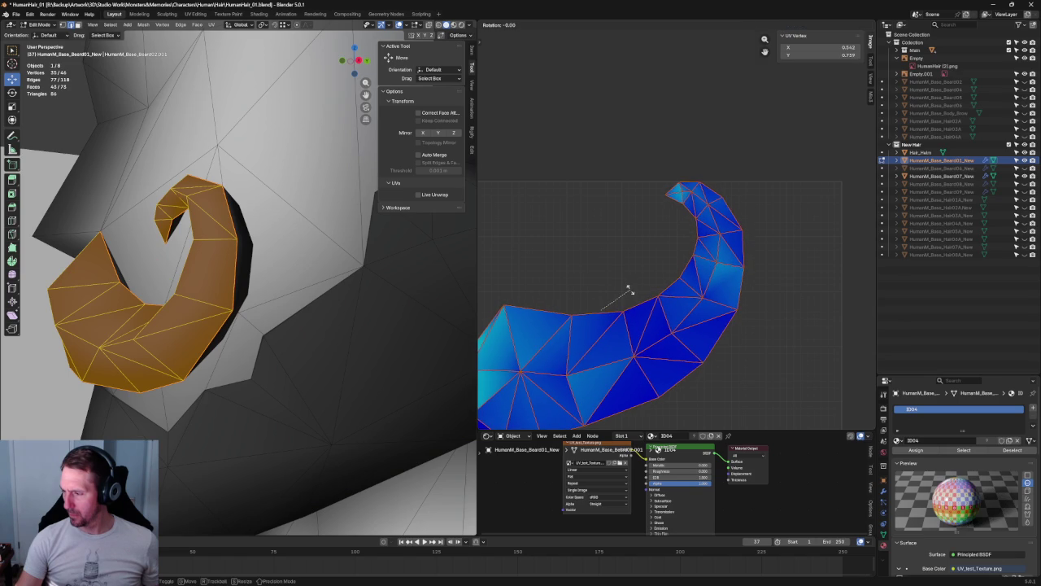
{"action": "left_click", "coordinate": [631, 293]}
- Rotate the lower UV island and move it into place
{"action": "key", "text": "c"}
{"action": "scroll", "coordinate": [716, 171], "scroll_direction": "up", "scroll_amount": 2}
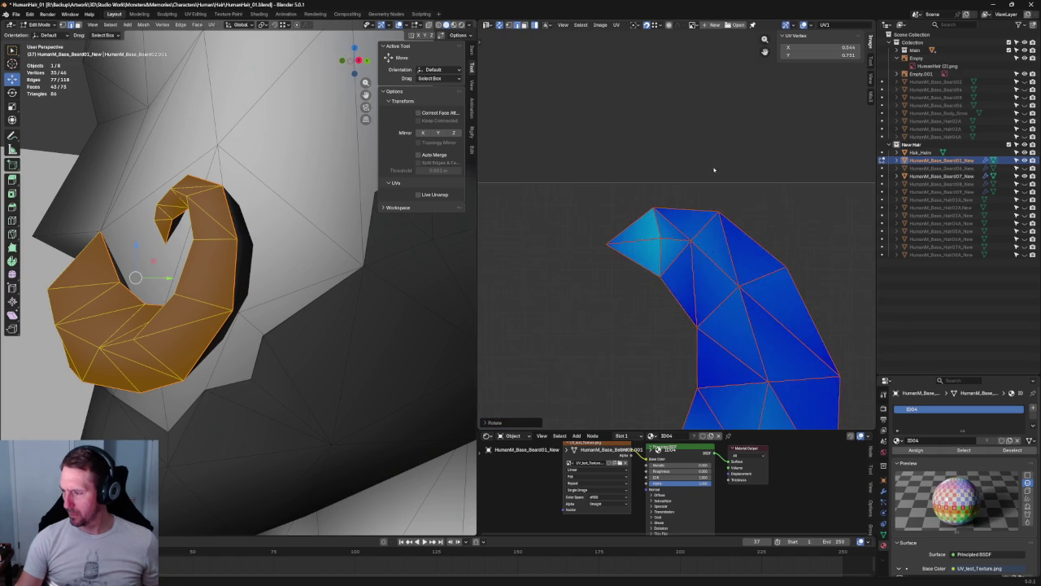
{"action": "scroll", "coordinate": [716, 216], "scroll_direction": "up", "scroll_amount": 2}
{"action": "scroll", "coordinate": [716, 216], "scroll_direction": "down", "scroll_amount": 5}
{"action": "scroll", "coordinate": [711, 218], "scroll_direction": "down", "scroll_amount": 4}
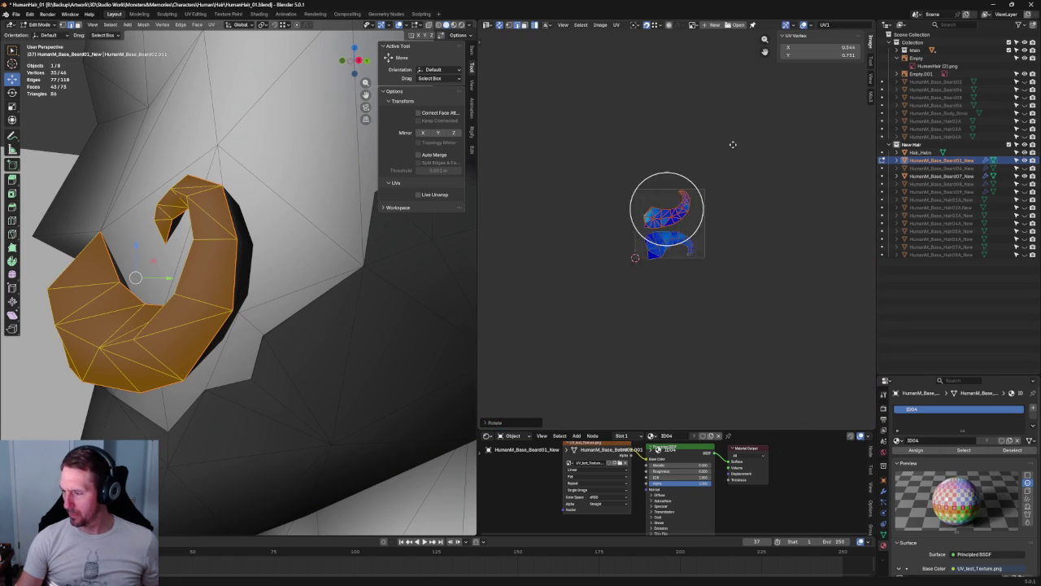
{"action": "scroll", "coordinate": [724, 163], "scroll_direction": "up", "scroll_amount": 5}
{"action": "middle_click", "coordinate": [647, 289]}
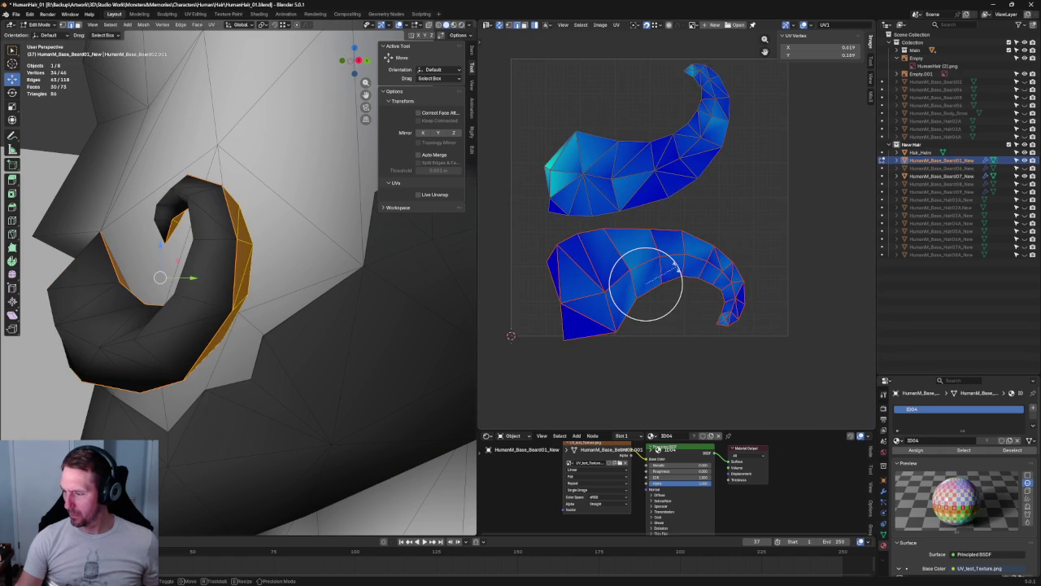
{"action": "key", "text": "r"}
{"action": "left_click", "coordinate": [680, 274]}
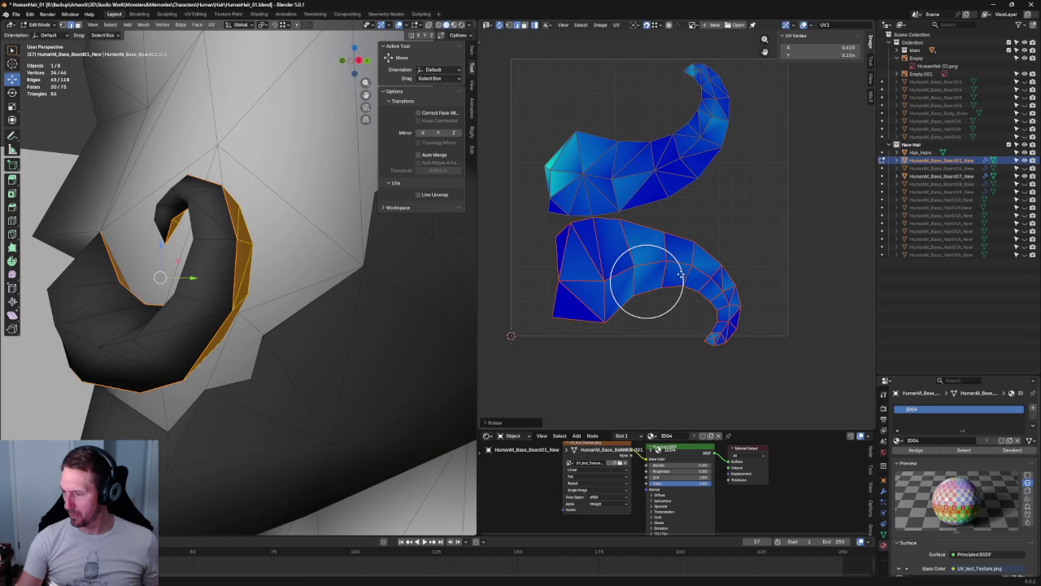
{"action": "key", "text": "g"}
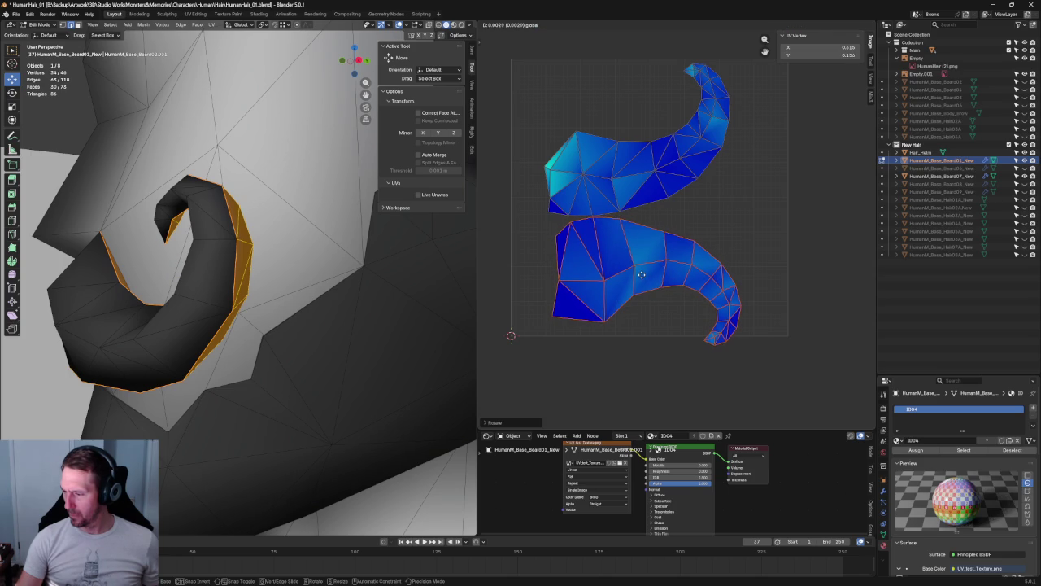
{"action": "left_click", "coordinate": [708, 279]}
- Nudge both UV islands together slightly upward
{"action": "left_click", "coordinate": [740, 184]}
{"action": "left_click_drag", "start_coordinate": [638, 202], "coordinate": [556, 226]}
{"action": "key", "text": "a"}
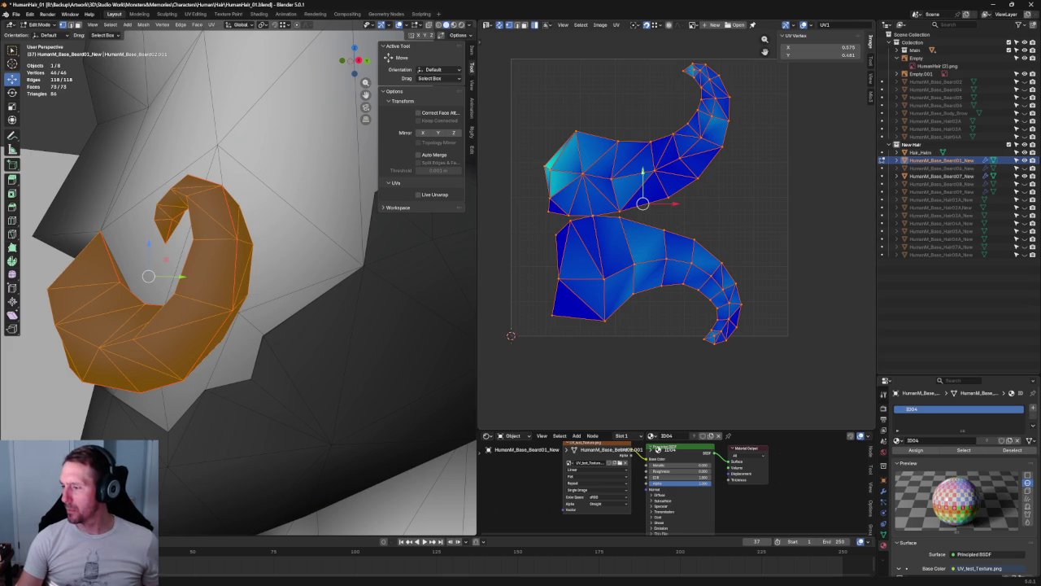
{"action": "key", "text": "g"}
{"action": "left_click", "coordinate": [645, 168]}
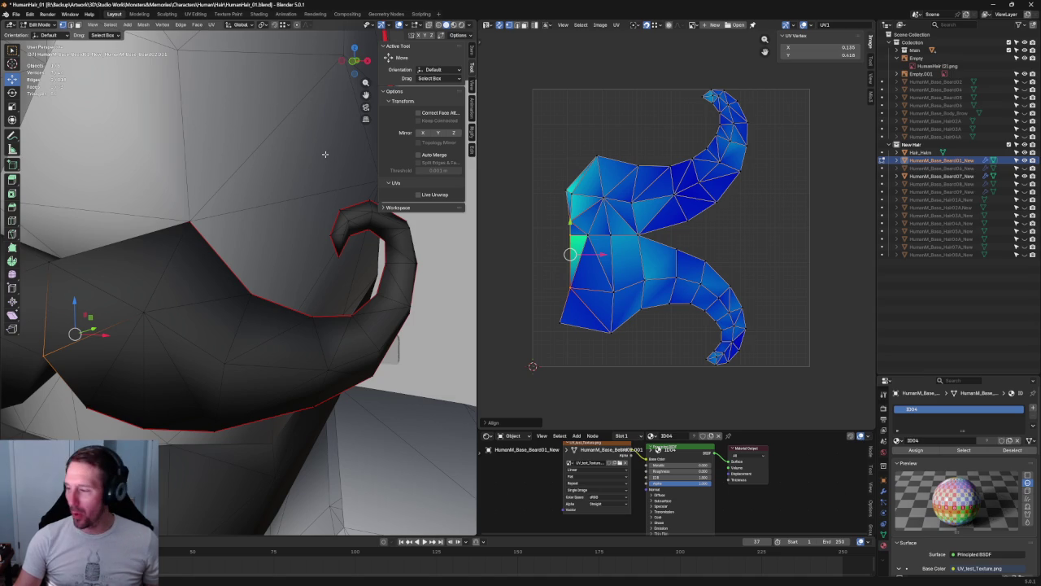
- Align the island's left-edge UV vertices vertically, then undo the alignment
{"action": "scroll", "coordinate": [521, 105], "scroll_direction": "down", "scroll_amount": 2}
{"action": "left_click_drag", "start_coordinate": [527, 96], "coordinate": [814, 340]}
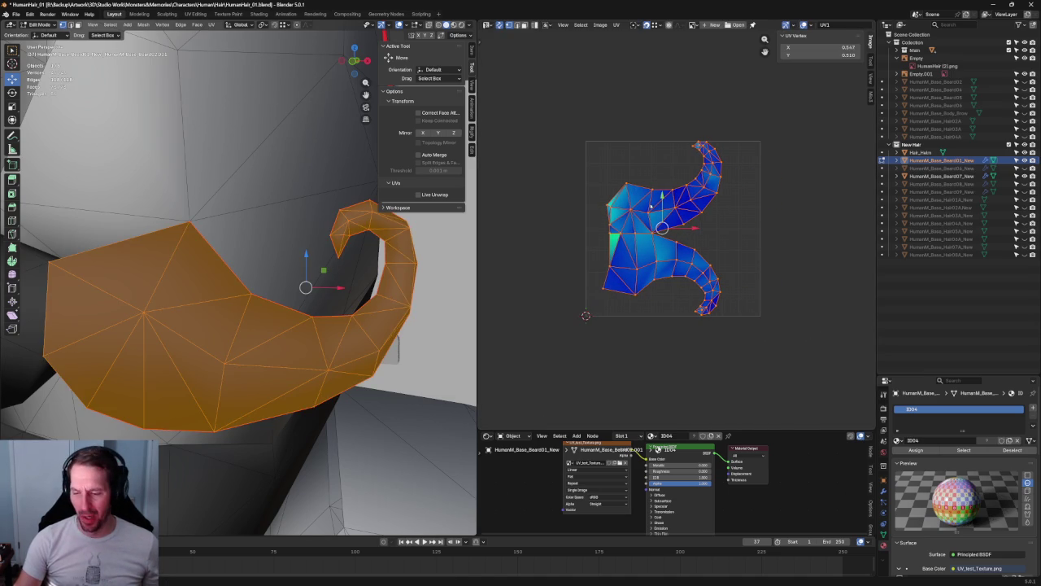
{"action": "scroll", "coordinate": [229, 220], "scroll_direction": "down", "scroll_amount": 4}
{"action": "scroll", "coordinate": [211, 215], "scroll_direction": "up", "scroll_amount": 2}
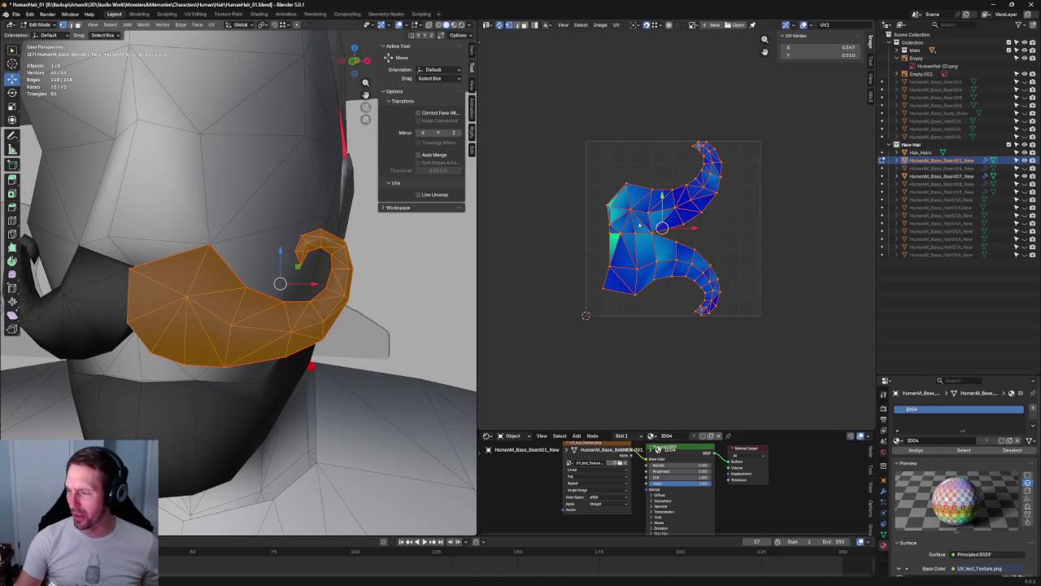
{"action": "left_click", "coordinate": [635, 215]}
{"action": "scroll", "coordinate": [626, 231], "scroll_direction": "up", "scroll_amount": 3}
{"action": "left_click_drag", "start_coordinate": [510, 172], "coordinate": [546, 375]}
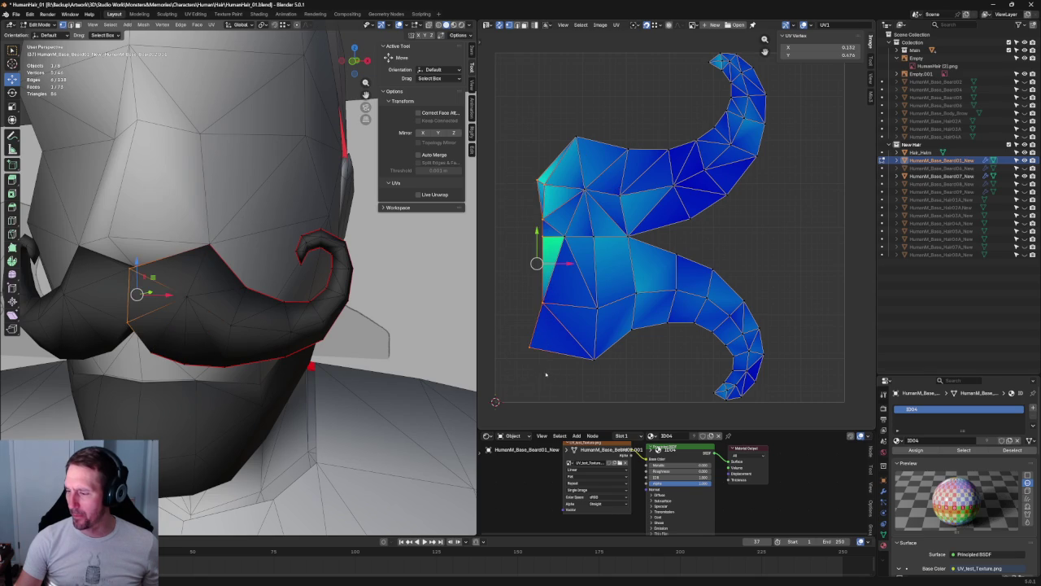
{"action": "left_click_drag", "start_coordinate": [544, 192], "coordinate": [554, 196], "text": "ctrl"}
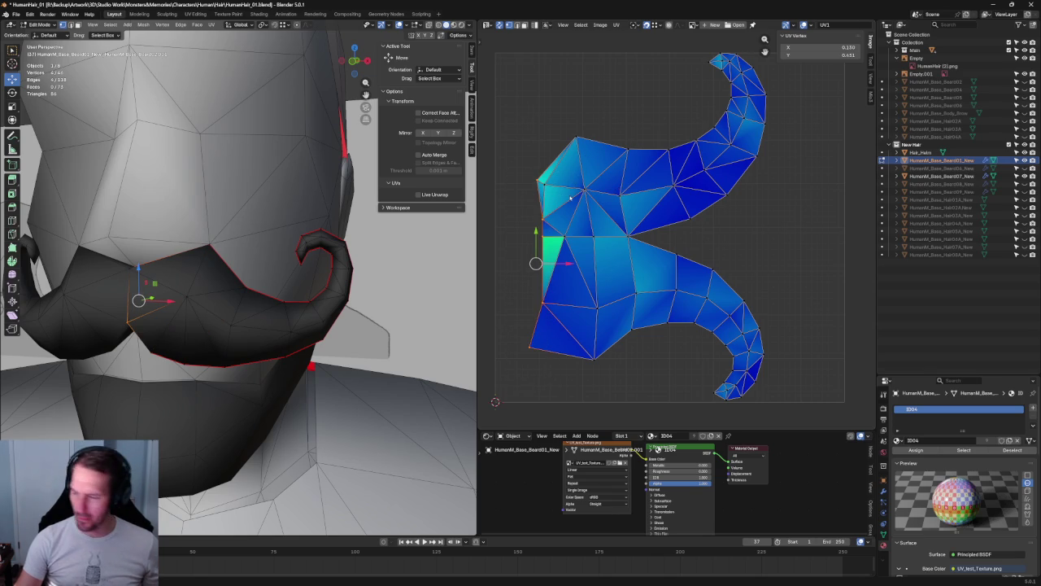
{"action": "key", "text": "shift+w"}
{"action": "left_click", "coordinate": [590, 210]}
{"action": "key", "text": "ctrl+z"}
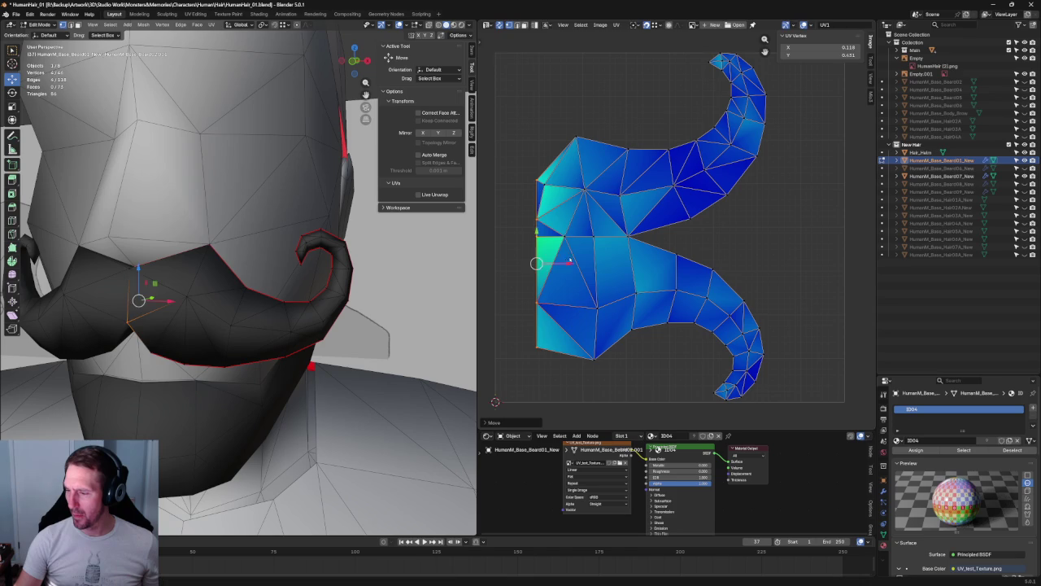
{"action": "key", "text": "ctrl+z"}
- Re-unwrap the UV area around the upper-left corner vertex
{"action": "left_click_drag", "start_coordinate": [561, 196], "coordinate": [569, 199]}
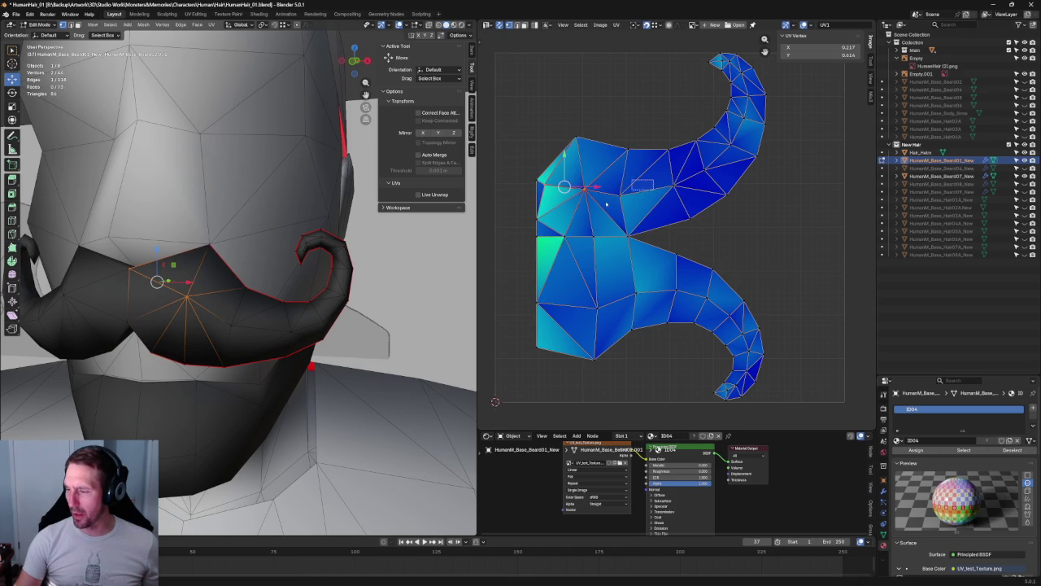
{"action": "right_click", "coordinate": [606, 204]}
{"action": "left_click", "coordinate": [612, 155]}
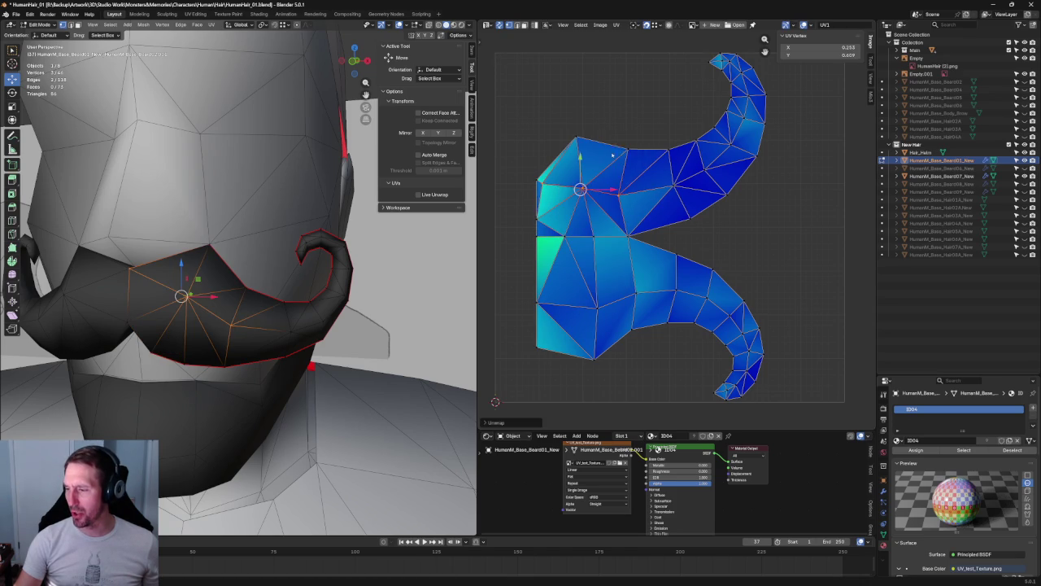
{"action": "left_click", "coordinate": [653, 128]}
{"action": "mouse_move", "coordinate": [138, 208]}
{"action": "middle_mouse_down"}
{"action": "mouse_move", "coordinate": [153, 239]}
{"action": "mouse_move", "coordinate": [198, 260]}
{"action": "middle_mouse_up"}
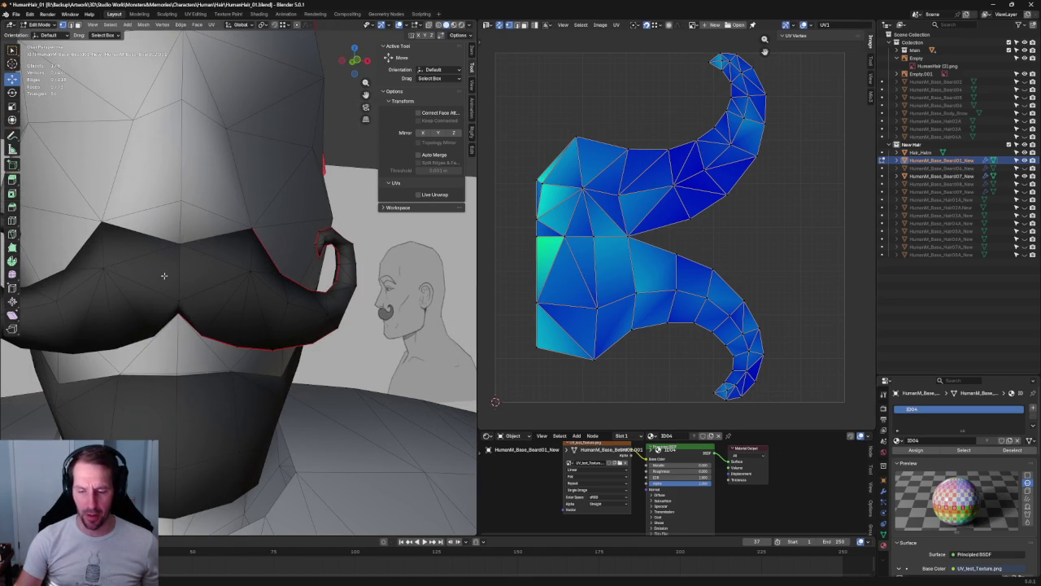
- Slide the whole mustache UV layout left against the UV space edge
{"action": "scroll", "coordinate": [692, 249], "scroll_direction": "down", "scroll_amount": 1}
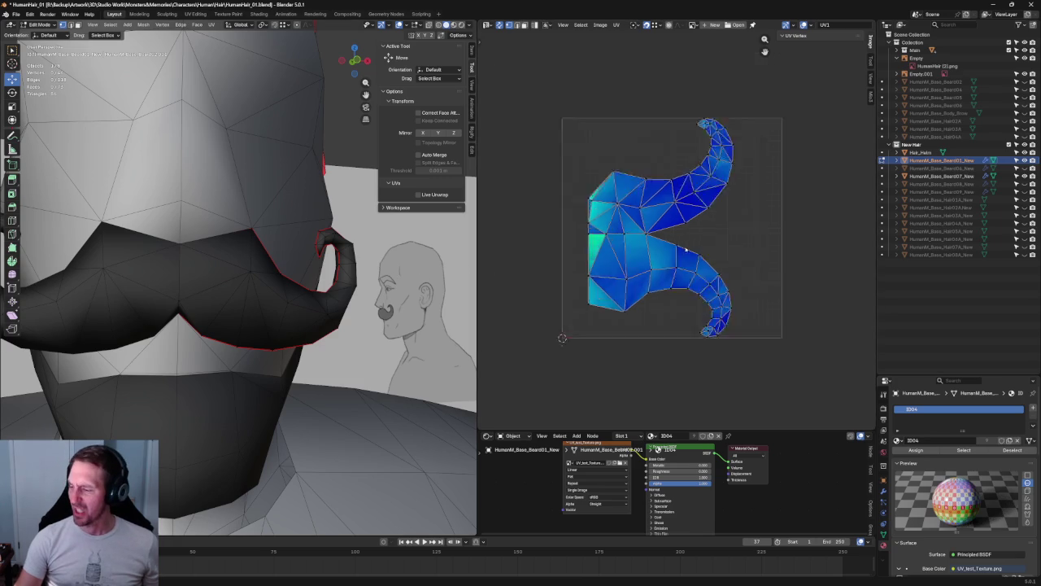
{"action": "scroll", "coordinate": [692, 249], "scroll_direction": "down", "scroll_amount": 3}
{"action": "left_click_drag", "start_coordinate": [775, 155], "coordinate": [600, 327]}
{"action": "scroll", "coordinate": [651, 243], "scroll_direction": "up", "scroll_amount": 3}
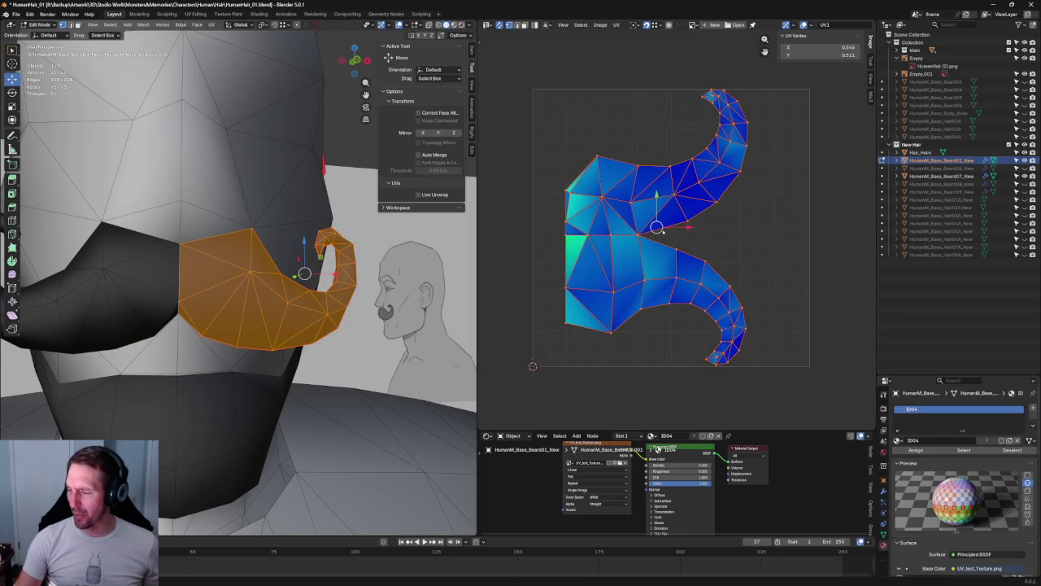
{"action": "left_click_drag", "start_coordinate": [685, 228], "coordinate": [664, 235]}
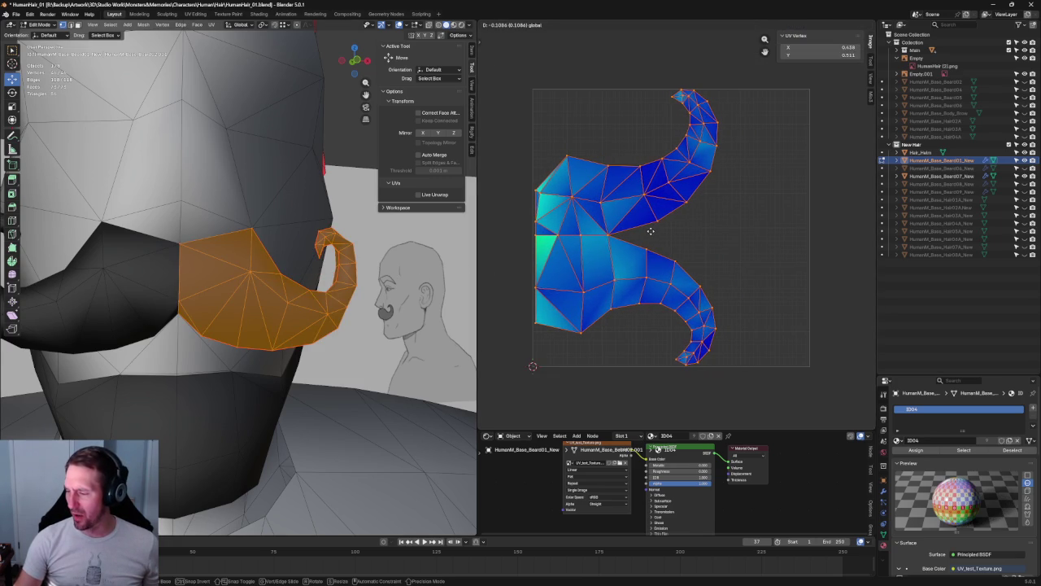
{"action": "key", "text": "alt+a"}
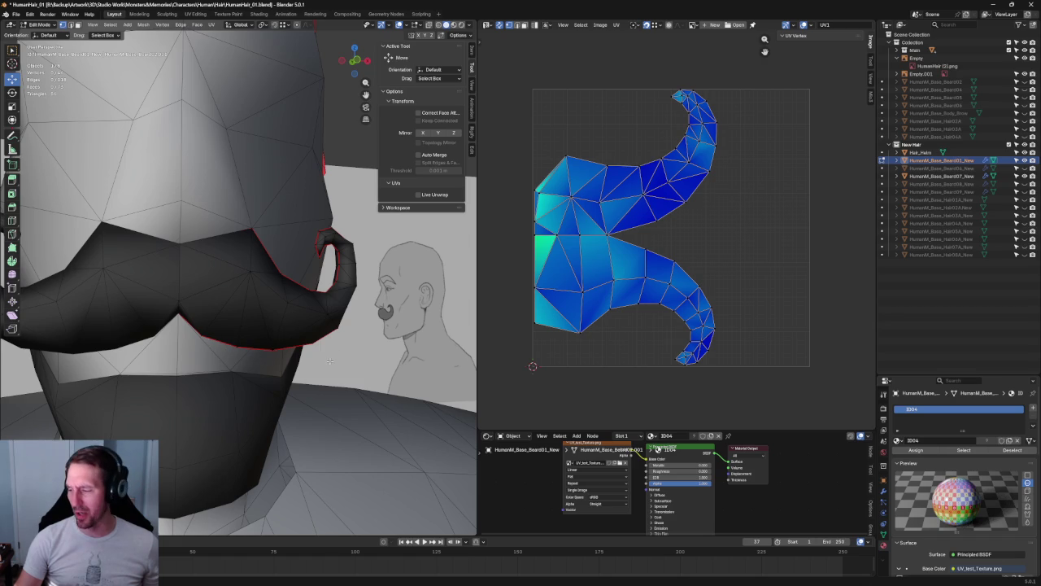
{"action": "middle_click_drag", "start_coordinate": [330, 361], "coordinate": [529, 334]}
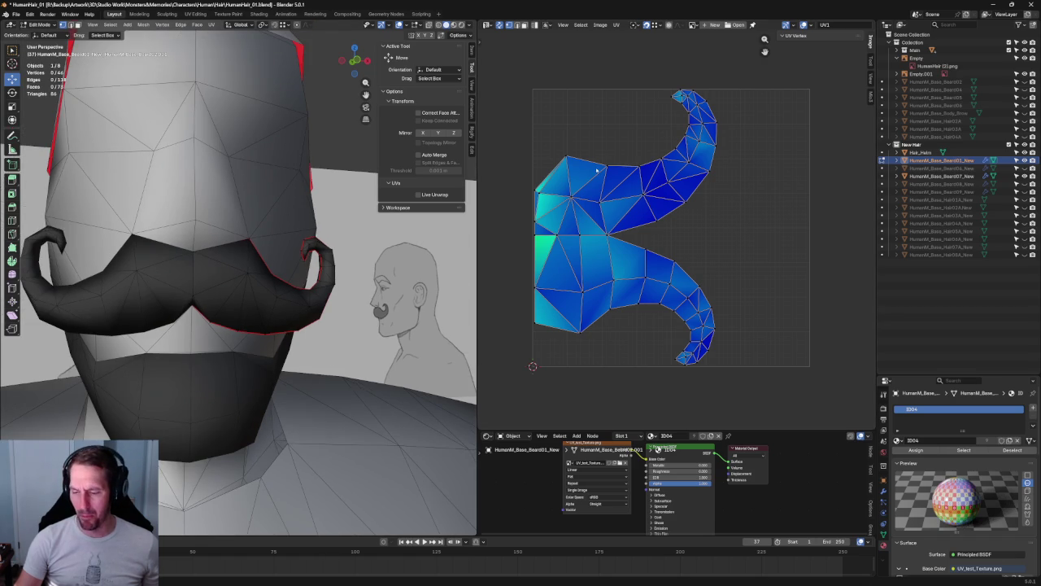
{"action": "middle_click_drag", "start_coordinate": [295, 231], "coordinate": [283, 219]}
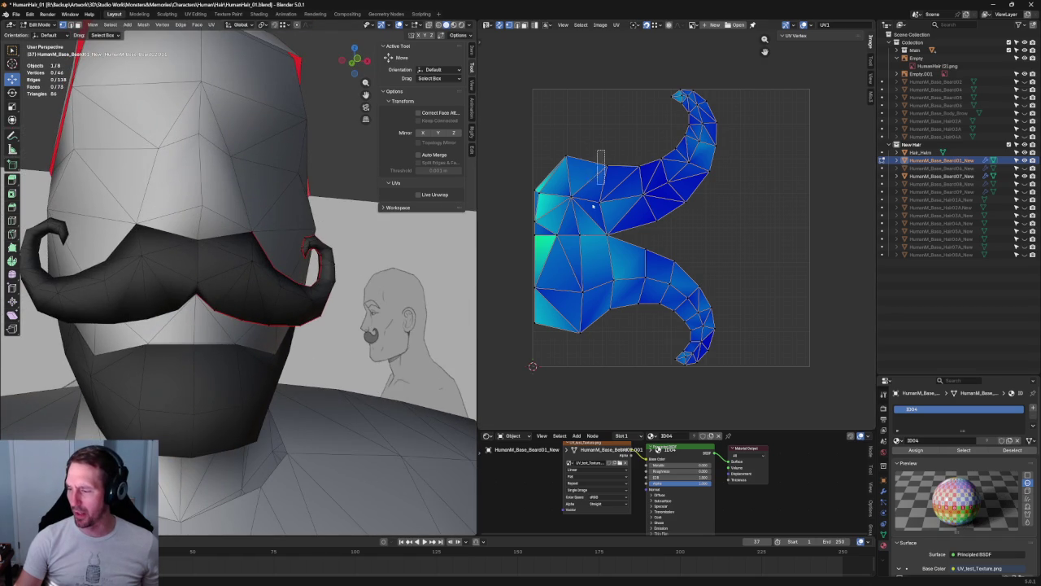
- Align the left-column UV vertices and show the checker texture in Material Preview
{"action": "left_click_drag", "start_coordinate": [594, 206], "coordinate": [562, 366]}
{"action": "left_click_drag", "start_coordinate": [634, 158], "coordinate": [595, 225], "text": "ctrl"}
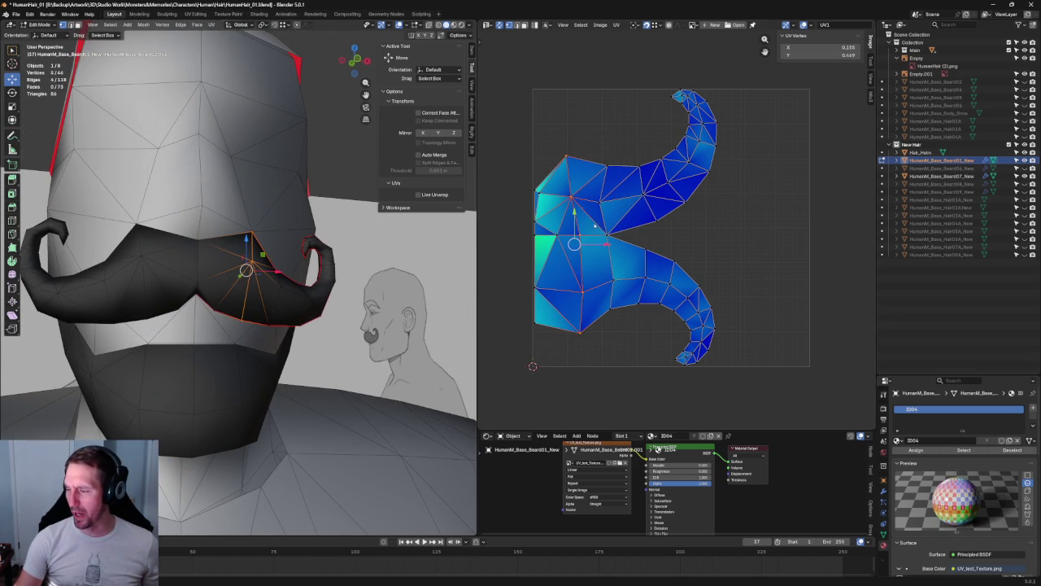
{"action": "key", "text": "shift+w"}
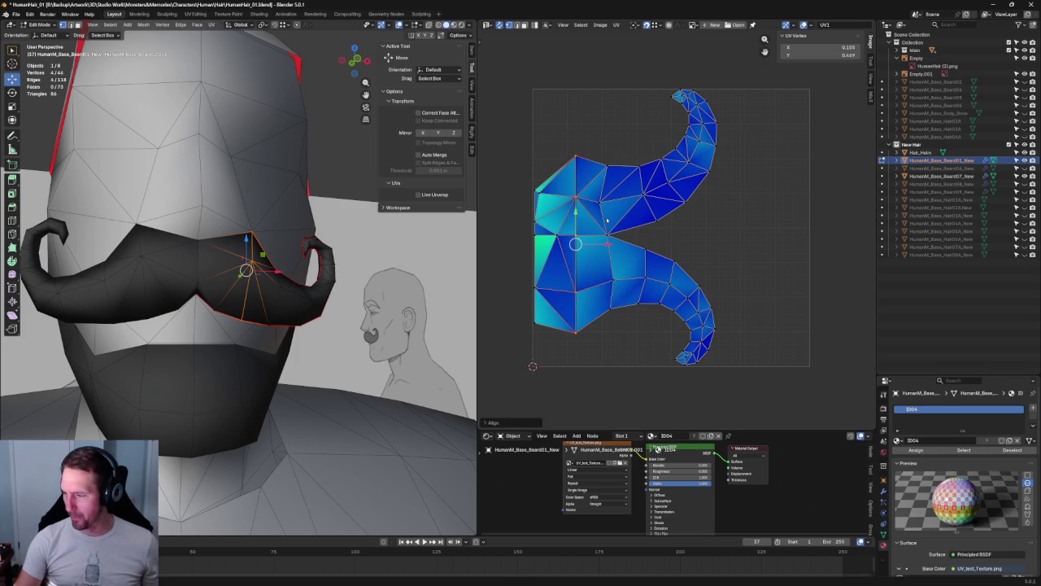
{"action": "left_click_drag", "start_coordinate": [628, 159], "coordinate": [584, 326]}
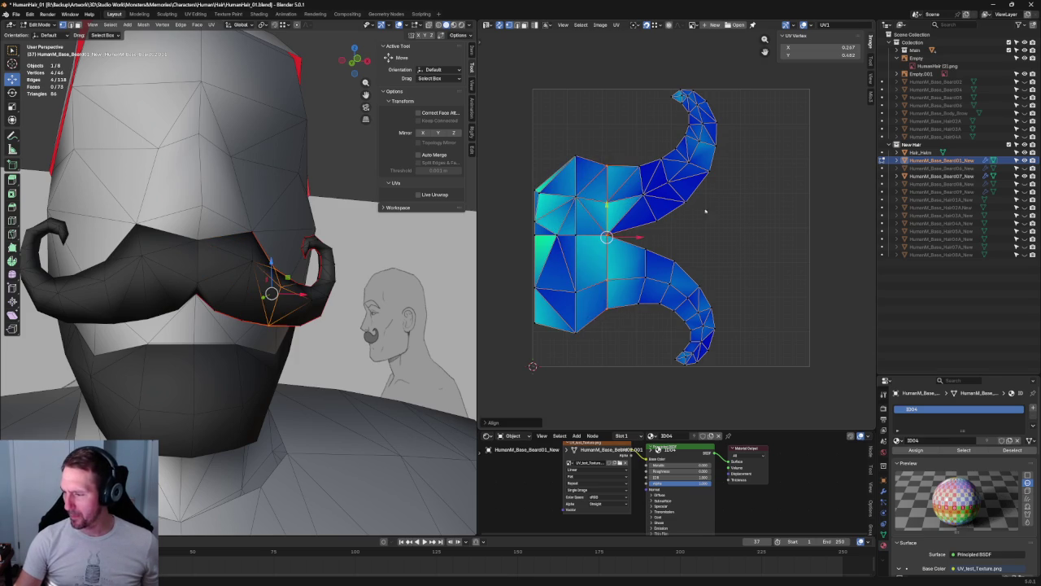
{"action": "key", "text": "alt+a"}
{"action": "scroll", "coordinate": [623, 259], "scroll_direction": "down", "scroll_amount": 2}
{"action": "left_click", "coordinate": [453, 26]}
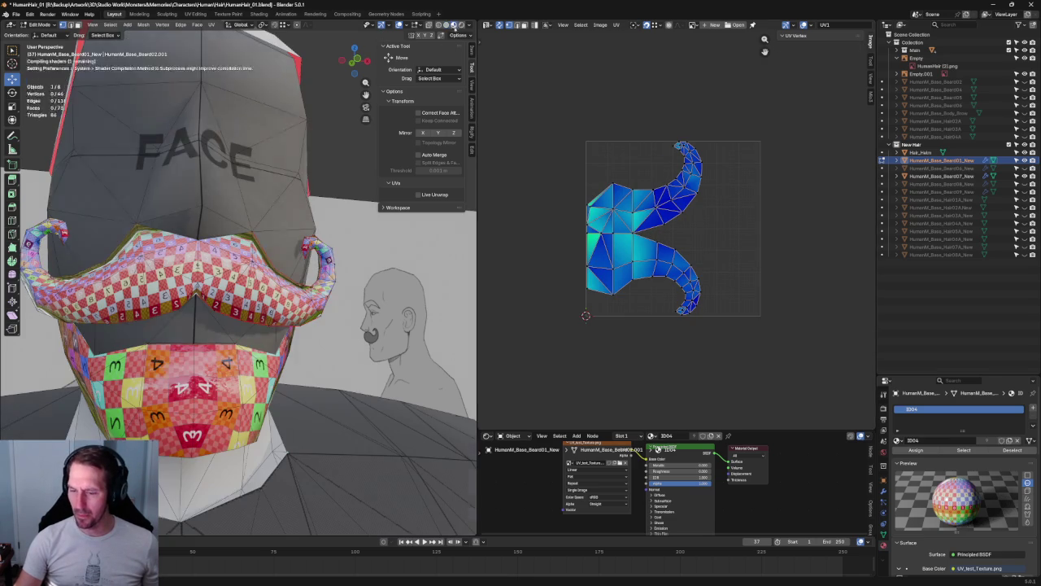
- Re-unwrap the mustache UV island from a single selected corner vertex
{"action": "scroll", "coordinate": [347, 167], "scroll_direction": "up", "scroll_amount": 3}
{"action": "middle_click_drag", "start_coordinate": [347, 167], "coordinate": [268, 244]}
{"action": "scroll", "coordinate": [269, 244], "scroll_direction": "down", "scroll_amount": 3}
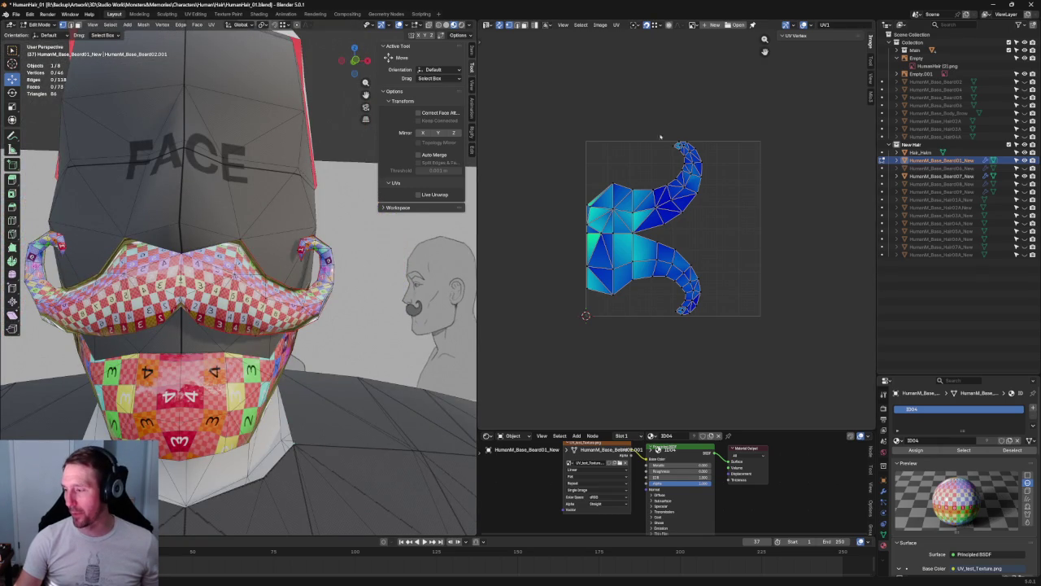
{"action": "left_click_drag", "start_coordinate": [805, 99], "coordinate": [615, 329]}
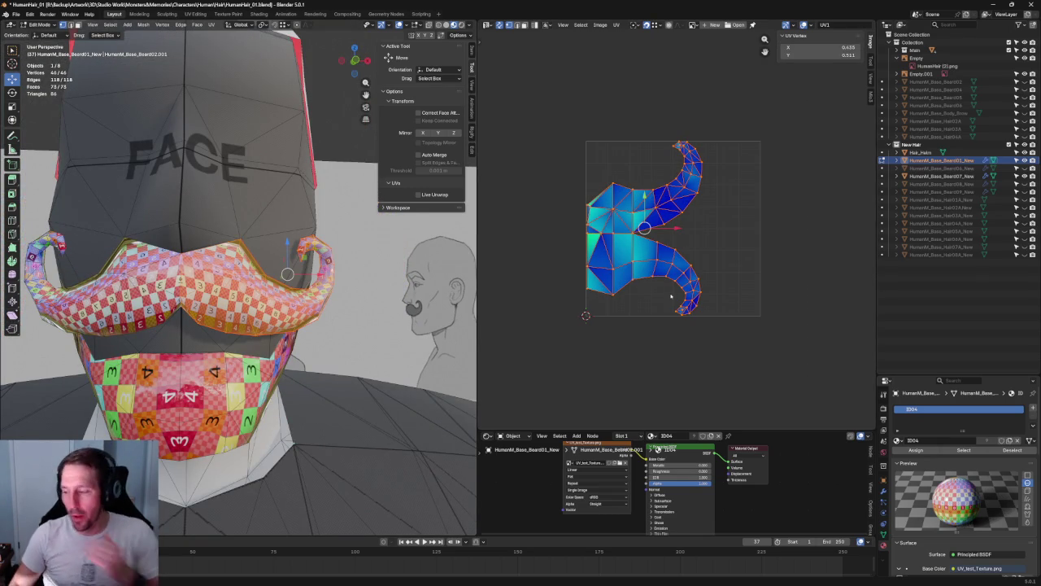
{"action": "scroll", "coordinate": [575, 228], "scroll_direction": "up", "scroll_amount": 2}
{"action": "scroll", "coordinate": [576, 227], "scroll_direction": "up", "scroll_amount": 1}
{"action": "scroll", "coordinate": [602, 231], "scroll_direction": "up", "scroll_amount": 1}
{"action": "scroll", "coordinate": [634, 233], "scroll_direction": "up", "scroll_amount": 1}
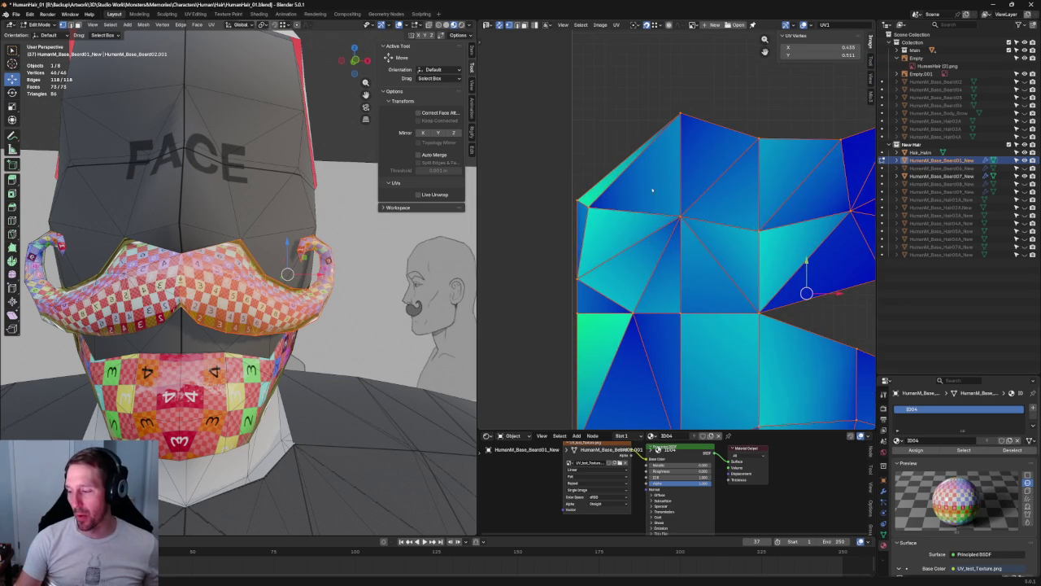
{"action": "left_click", "coordinate": [586, 205]}
{"action": "key", "text": "u"}
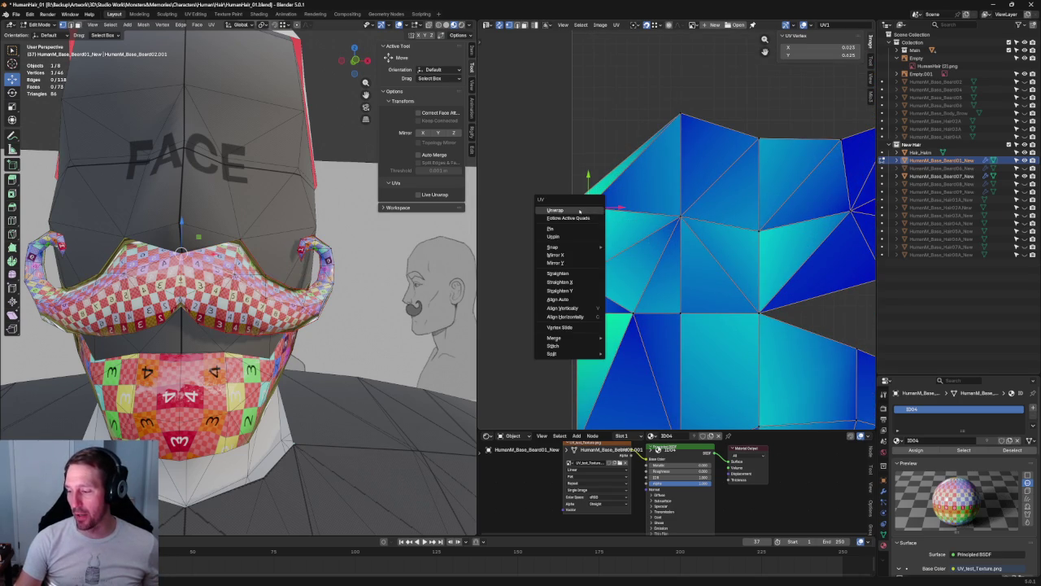
{"action": "left_click", "coordinate": [580, 211]}
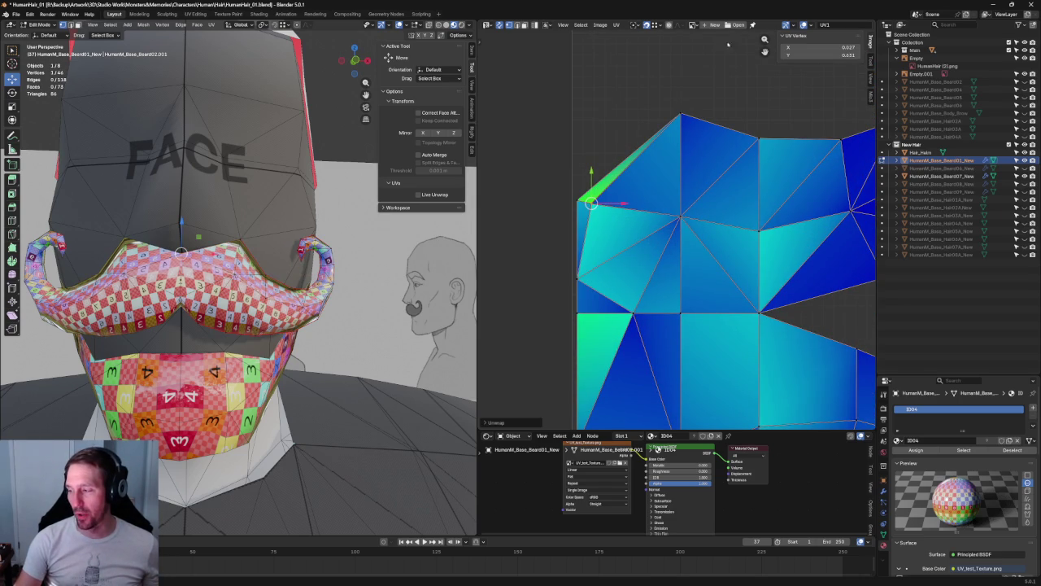
- Re-unwrap the island's top edge from its two top vertices, unwrapping twice
{"action": "middle_click_drag", "start_coordinate": [728, 45], "coordinate": [686, 62]}
{"action": "left_click_drag", "start_coordinate": [742, 86], "coordinate": [569, 168]}
{"action": "key", "text": "u"}
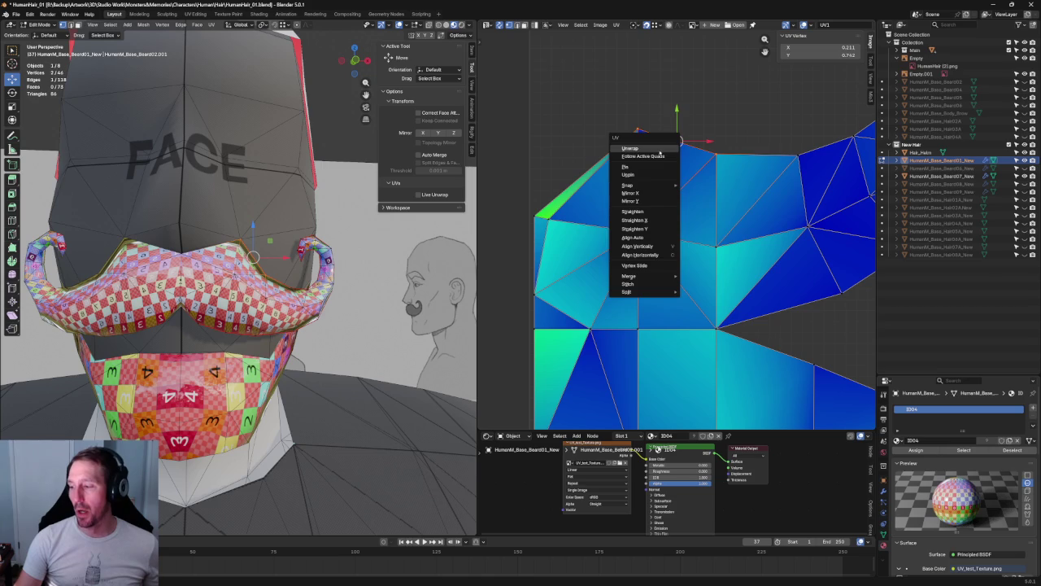
{"action": "left_click", "coordinate": [659, 150]}
{"action": "scroll", "coordinate": [716, 154], "scroll_direction": "down", "scroll_amount": 4}
{"action": "scroll", "coordinate": [683, 171], "scroll_direction": "up", "scroll_amount": 2}
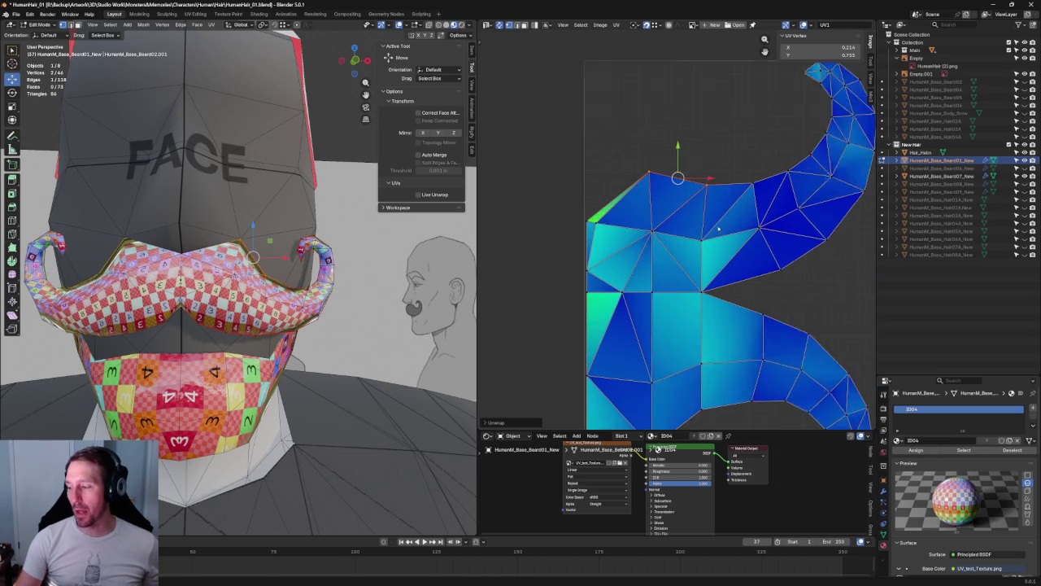
{"action": "scroll", "coordinate": [679, 187], "scroll_direction": "up", "scroll_amount": 2}
{"action": "key", "text": "u"}
{"action": "left_click", "coordinate": [676, 240]}
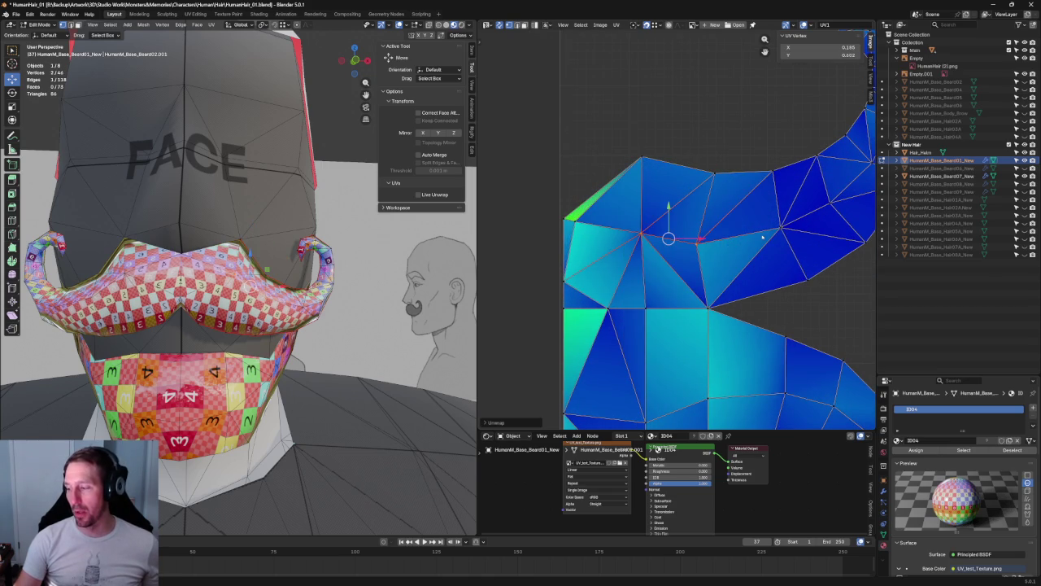
- Select vertices along the island's left edge, then select and clear all UVs
{"action": "scroll", "coordinate": [735, 154], "scroll_direction": "down", "scroll_amount": 3}
{"action": "scroll", "coordinate": [708, 158], "scroll_direction": "up", "scroll_amount": 1}
{"action": "mouse_move", "coordinate": [695, 152]}
{"action": "left_mouse_down"}
{"action": "mouse_move", "coordinate": [653, 371]}
{"action": "mouse_move", "coordinate": [635, 371]}
{"action": "left_mouse_up"}
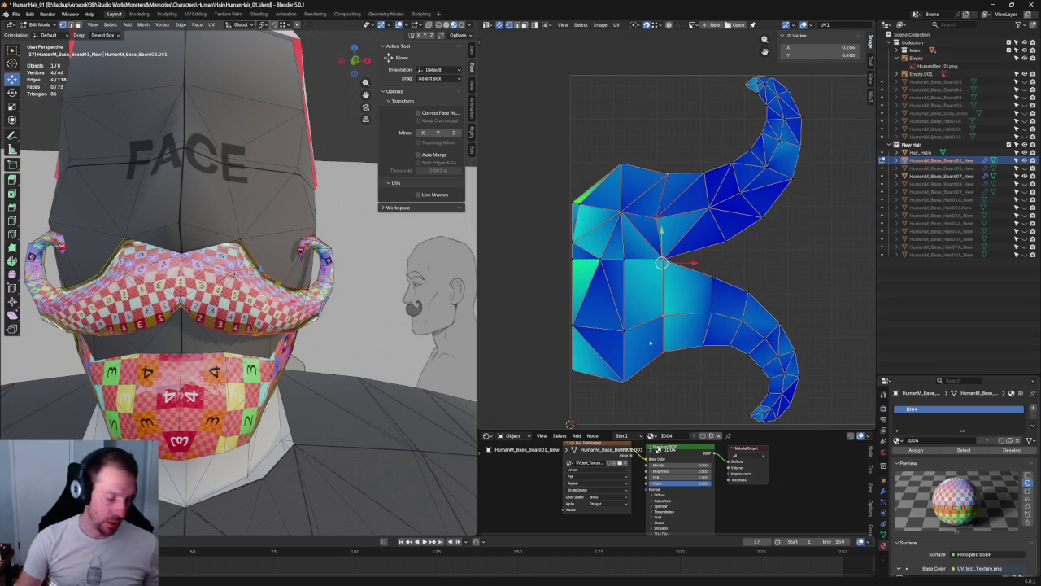
{"action": "left_click_drag", "start_coordinate": [649, 121], "coordinate": [594, 400]}
{"action": "scroll", "coordinate": [741, 231], "scroll_direction": "down", "scroll_amount": 3}
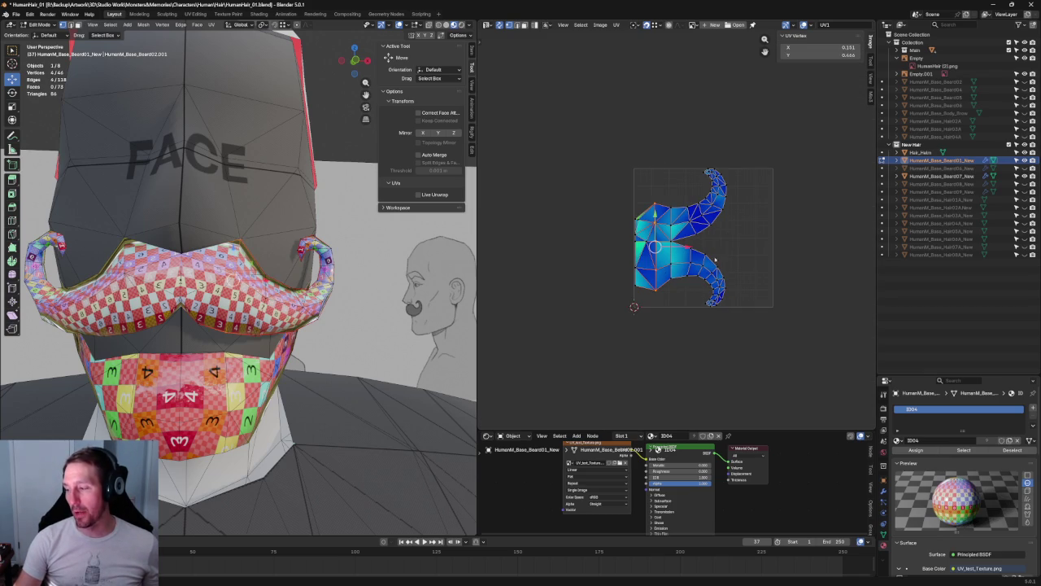
{"action": "key", "text": "a"}
{"action": "scroll", "coordinate": [732, 228], "scroll_direction": "up", "scroll_amount": 2}
{"action": "scroll", "coordinate": [724, 240], "scroll_direction": "up", "scroll_amount": 2}
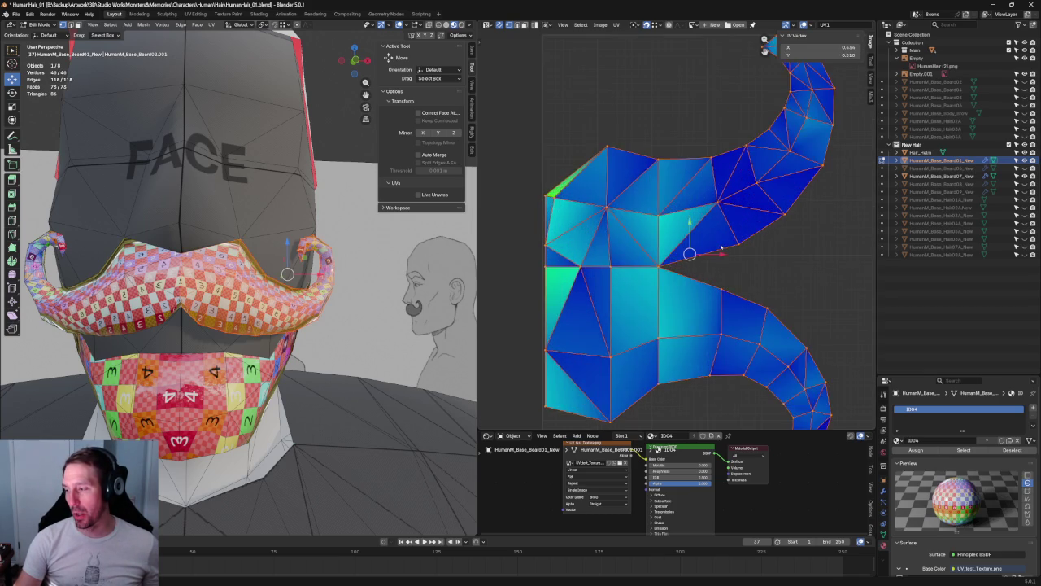
{"action": "scroll", "coordinate": [717, 253], "scroll_direction": "down", "scroll_amount": 1}
{"action": "key", "text": "alt+a"}
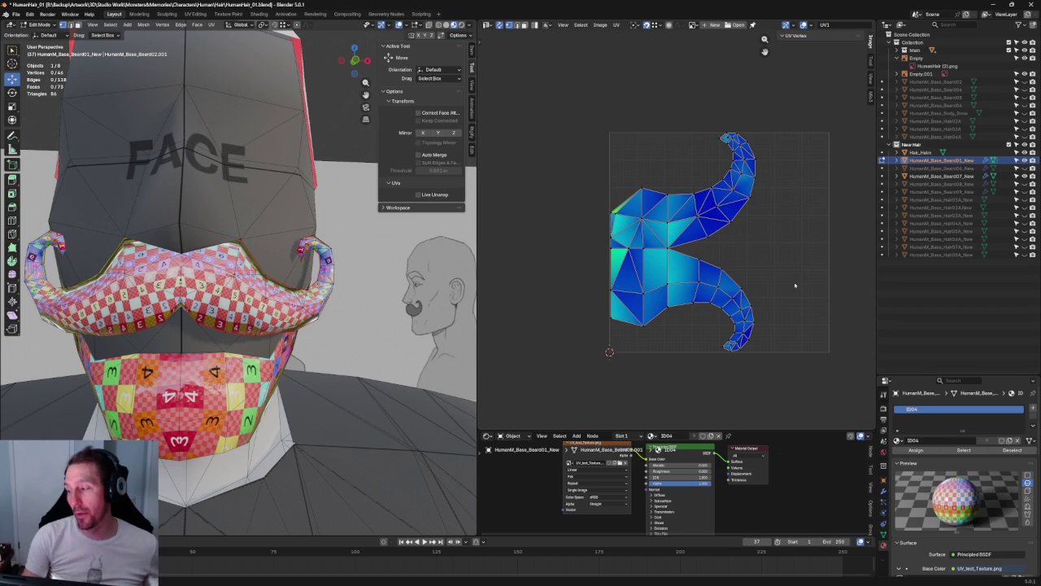
- Re-unwrap the lower curl's UV vertices and add a few more to the selection
{"action": "left_click_drag", "start_coordinate": [797, 256], "coordinate": [680, 381]}
{"action": "key", "text": "u"}
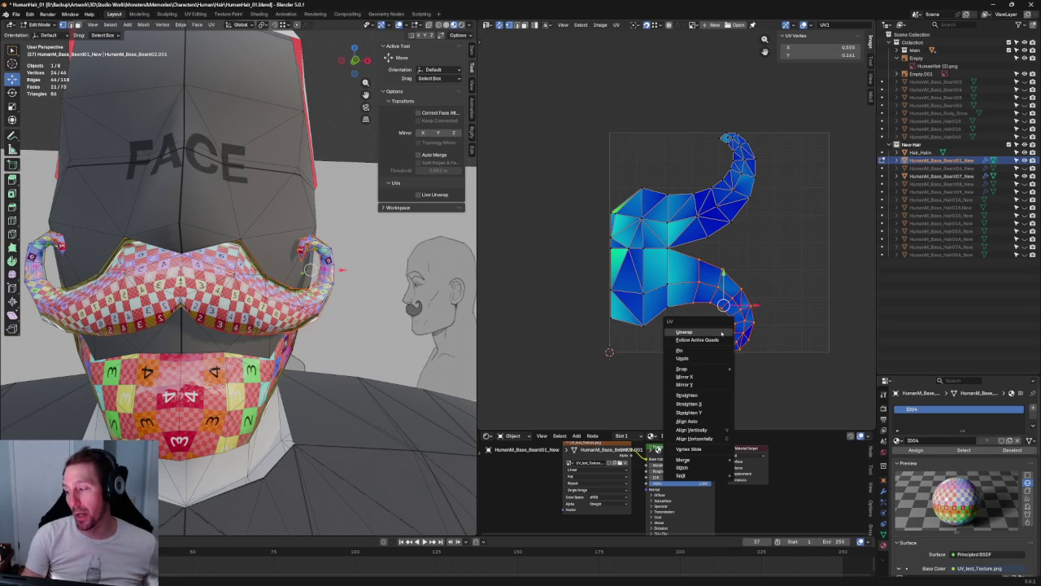
{"action": "left_click", "coordinate": [684, 332]}
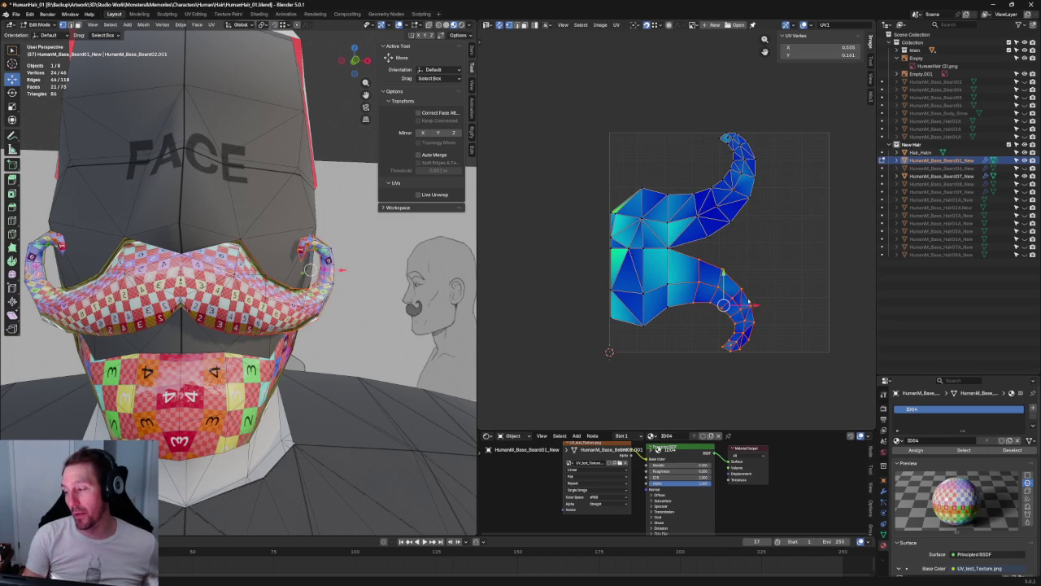
{"action": "scroll", "coordinate": [749, 302], "scroll_direction": "up", "scroll_amount": 3}
{"action": "middle_click_drag", "start_coordinate": [746, 301], "coordinate": [687, 175]}
{"action": "left_click", "coordinate": [603, 259], "text": "shift"}
- Re-unwrap the enlarged curl selection and nudge its vertices slightly upward
{"action": "key", "text": "u"}
{"action": "left_click", "coordinate": [611, 262]}
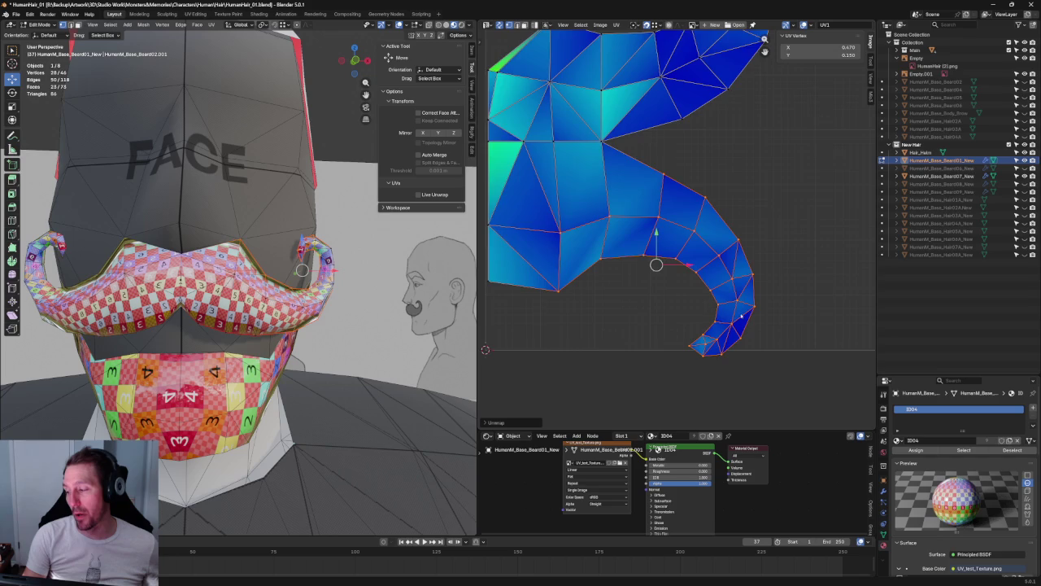
{"action": "middle_click_drag", "start_coordinate": [742, 315], "coordinate": [713, 299]}
{"action": "scroll", "coordinate": [711, 286], "scroll_direction": "down", "scroll_amount": 2}
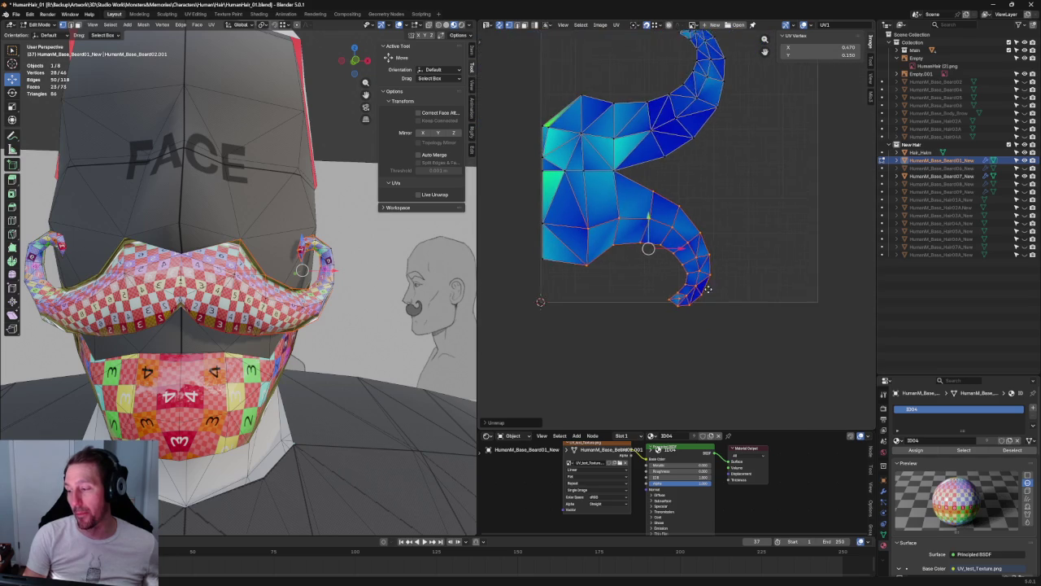
{"action": "scroll", "coordinate": [679, 274], "scroll_direction": "up", "scroll_amount": 2}
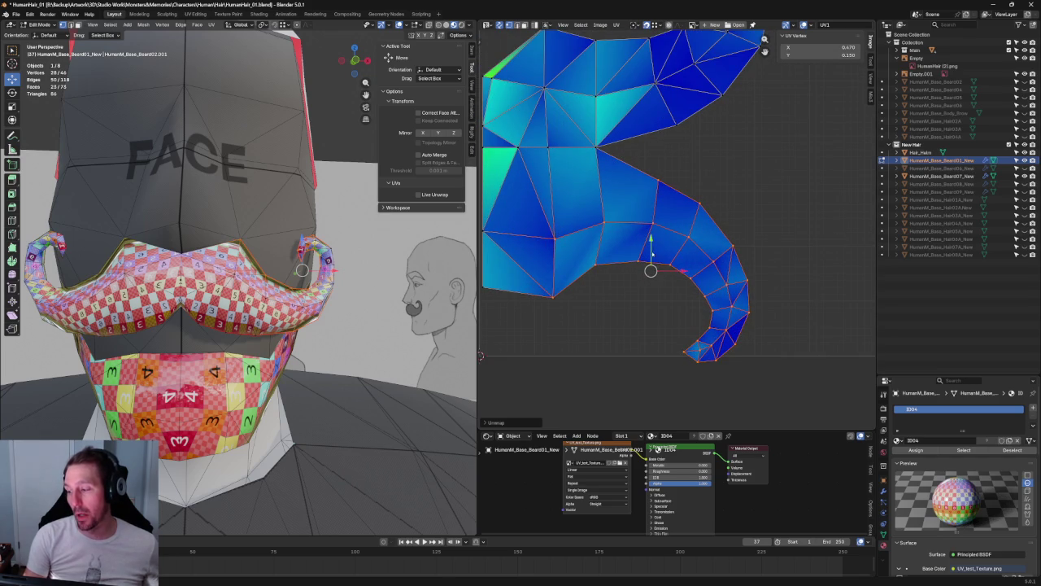
{"action": "left_click_drag", "start_coordinate": [650, 271], "coordinate": [653, 243]}
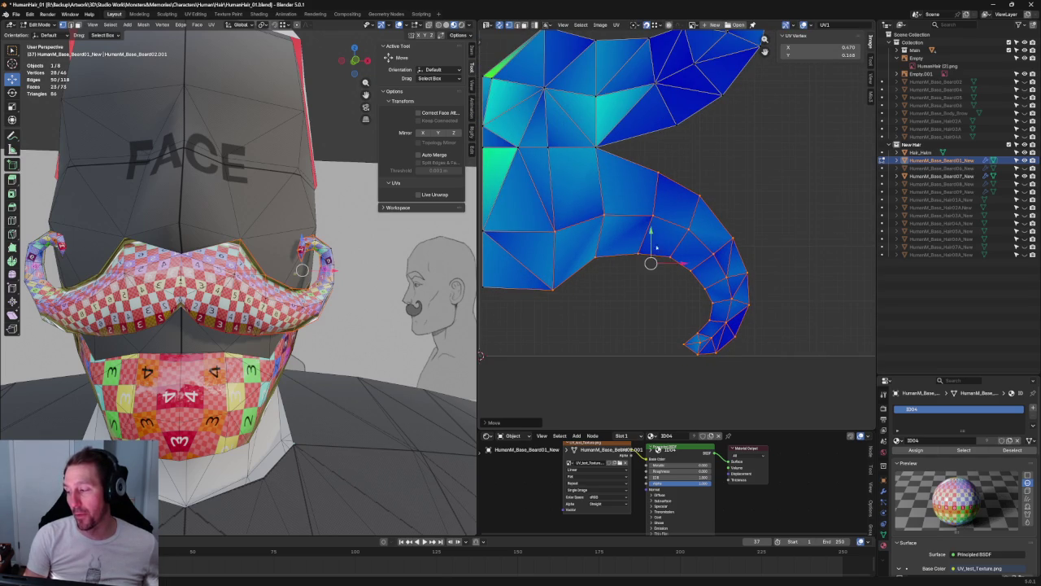
{"action": "left_click", "coordinate": [810, 329]}
- Align the lower curl's tip vertices and re-unwrap the tip
{"action": "scroll", "coordinate": [810, 329], "scroll_direction": "up", "scroll_amount": 3}
{"action": "left_click", "coordinate": [744, 335]}
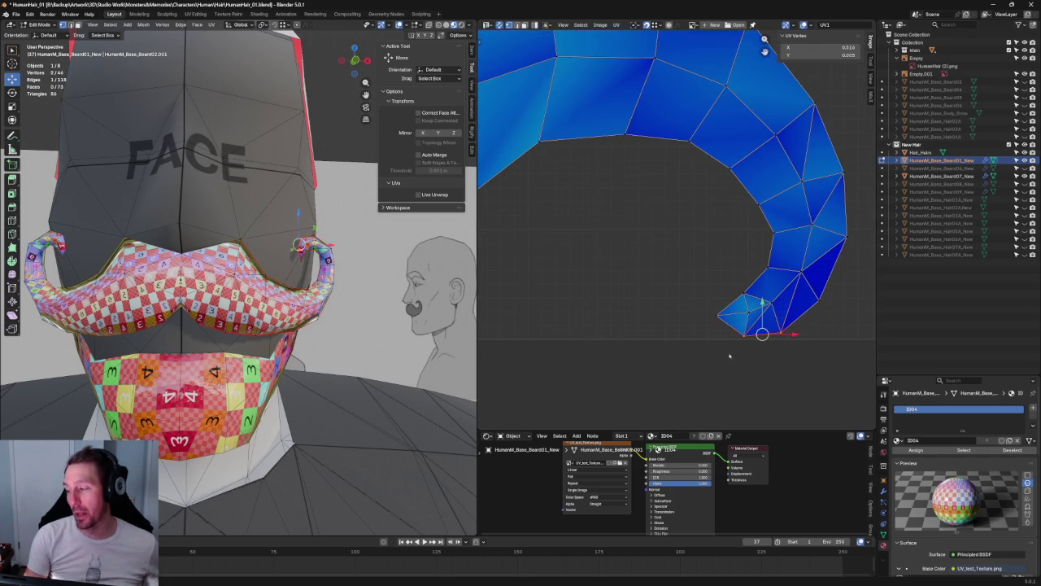
{"action": "key", "text": "shift+w"}
{"action": "left_click", "coordinate": [780, 294]}
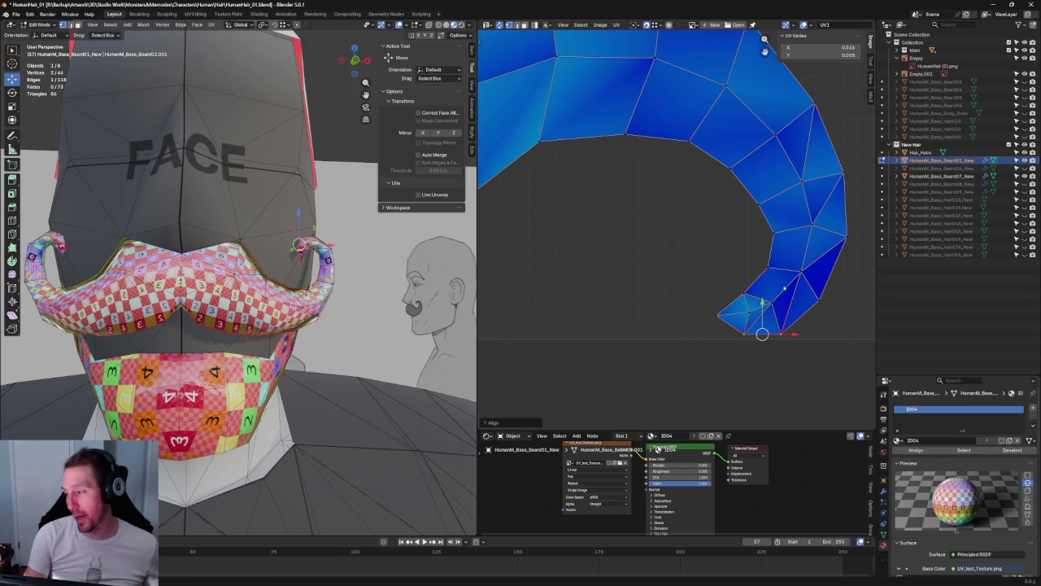
{"action": "key", "text": "u"}
{"action": "left_click", "coordinate": [740, 305]}
- Re-unwrap the curl-tip edge and surrounding vertices several times
{"action": "scroll", "coordinate": [783, 278], "scroll_direction": "up", "scroll_amount": 1}
{"action": "left_click_drag", "start_coordinate": [826, 265], "coordinate": [707, 309]}
{"action": "key", "text": "u"}
{"action": "left_click", "coordinate": [736, 305]}
{"action": "key", "text": "u"}
{"action": "left_click", "coordinate": [725, 247]}
{"action": "scroll", "coordinate": [733, 268], "scroll_direction": "up", "scroll_amount": 1}
{"action": "left_click_drag", "start_coordinate": [801, 259], "coordinate": [658, 320]}
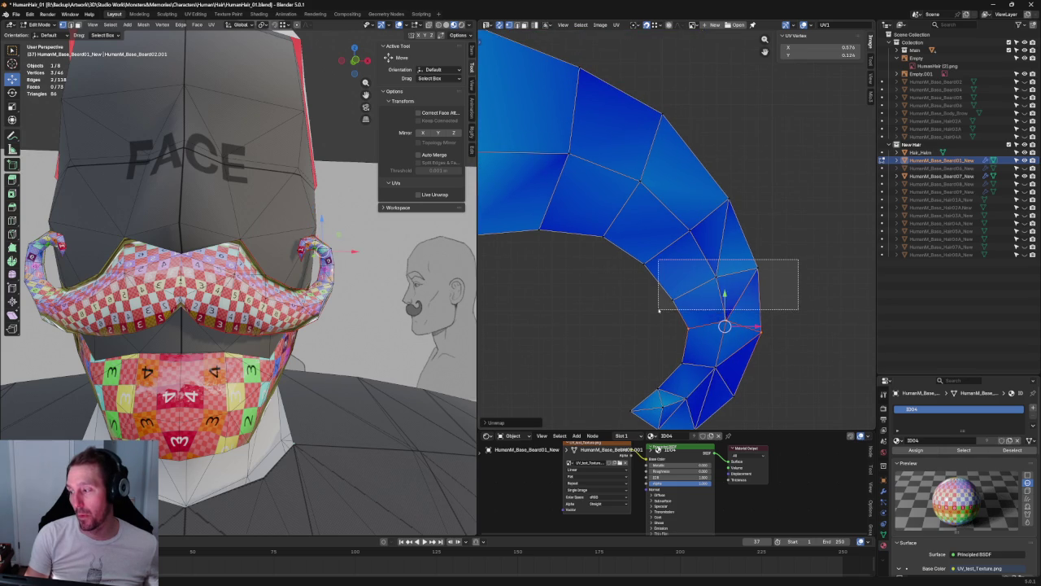
{"action": "key", "text": "u"}
{"action": "left_click", "coordinate": [719, 283]}
- Re-unwrap vertex sections further up the curl, then clear the selection
{"action": "left_click_drag", "start_coordinate": [749, 168], "coordinate": [645, 269]}
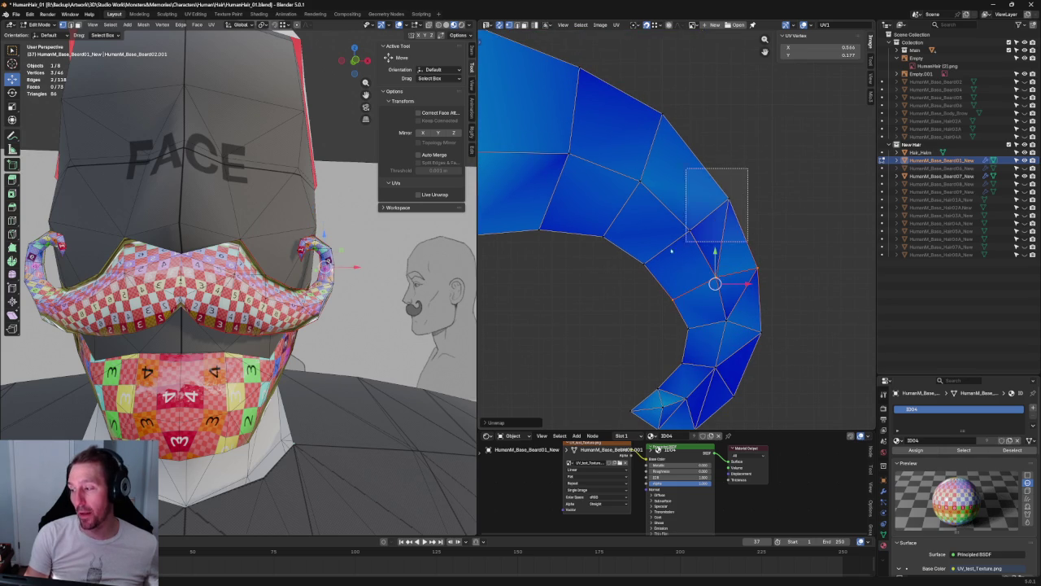
{"action": "left_click", "coordinate": [645, 263], "text": "shift"}
{"action": "key", "text": "u"}
{"action": "left_click", "coordinate": [648, 273]}
{"action": "scroll", "coordinate": [684, 180], "scroll_direction": "up", "scroll_amount": 2}
{"action": "left_click_drag", "start_coordinate": [684, 180], "coordinate": [604, 291]}
{"action": "left_click_drag", "start_coordinate": [645, 249], "coordinate": [597, 333], "text": "shift"}
{"action": "key", "text": "u"}
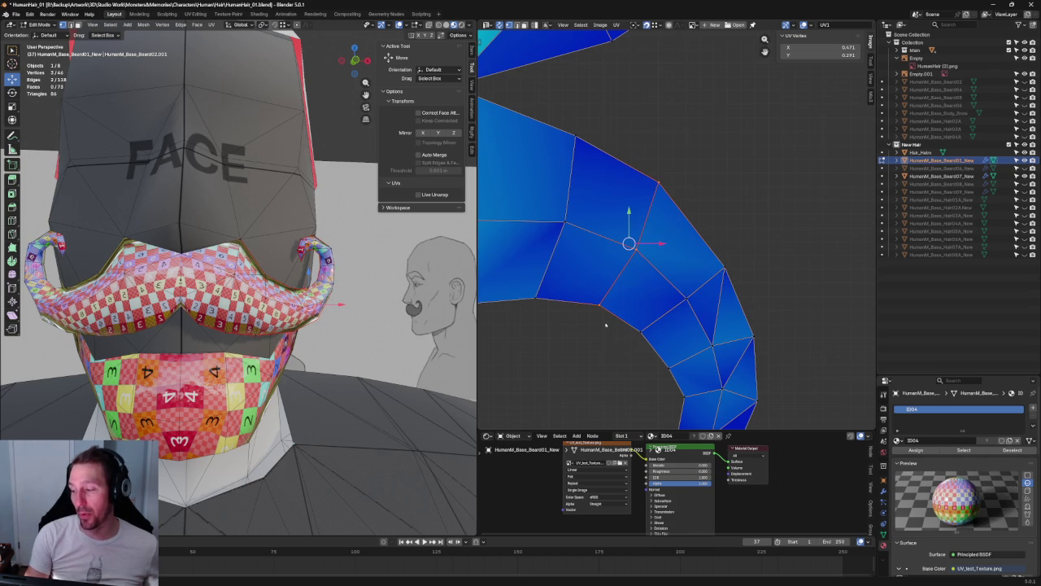
{"action": "left_click", "coordinate": [605, 321]}
{"action": "scroll", "coordinate": [662, 232], "scroll_direction": "down", "scroll_amount": 5}
{"action": "left_click", "coordinate": [728, 260]}
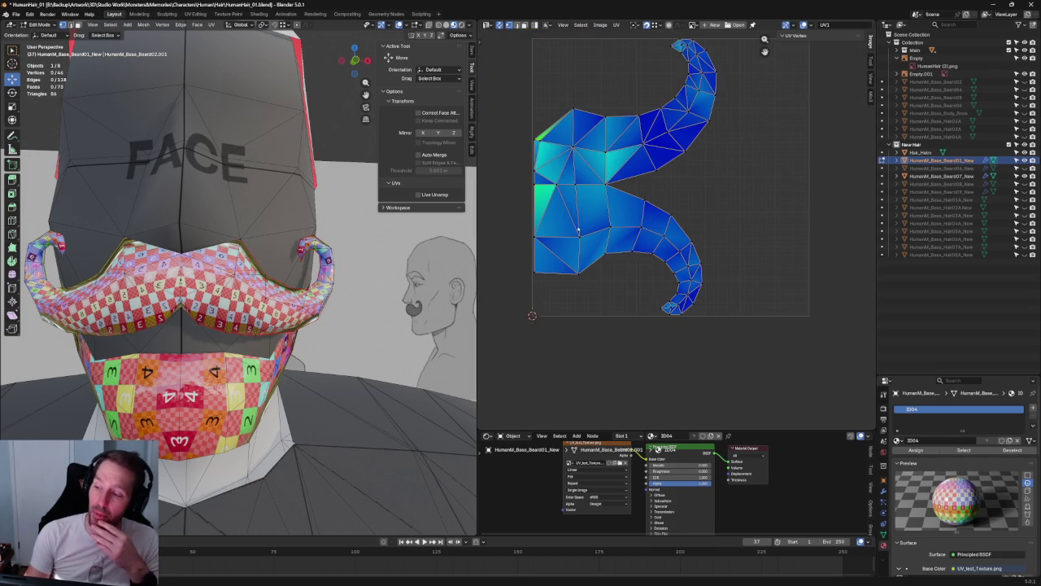
- Re-unwrap the moustache island from its top-left vertex and zoom out to view it whole
{"action": "scroll", "coordinate": [602, 226], "scroll_direction": "up", "scroll_amount": 4}
{"action": "scroll", "coordinate": [716, 208], "scroll_direction": "up", "scroll_amount": 1}
{"action": "scroll", "coordinate": [777, 196], "scroll_direction": "up", "scroll_amount": 2}
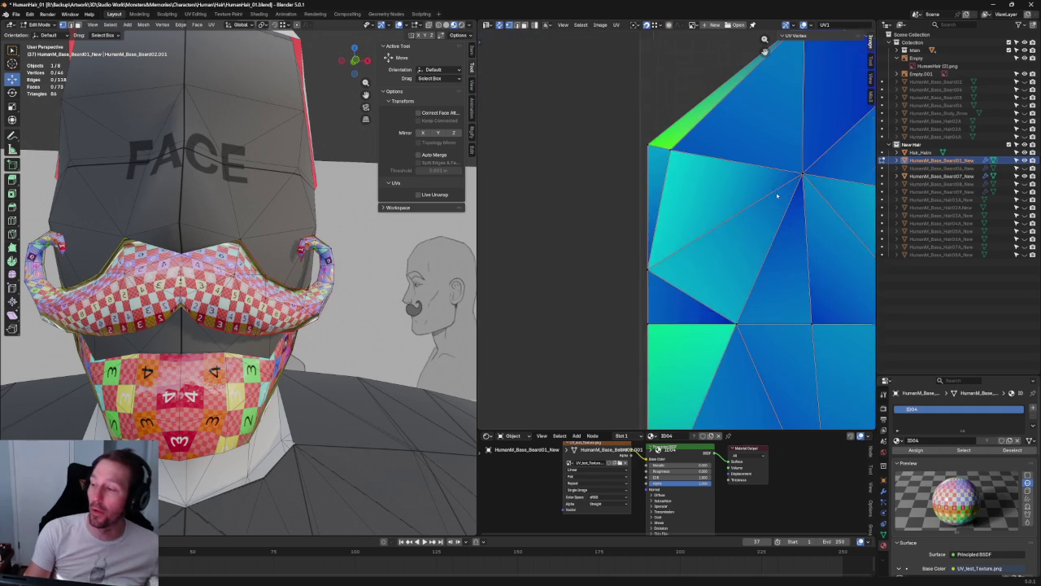
{"action": "scroll", "coordinate": [777, 195], "scroll_direction": "down", "scroll_amount": 2}
{"action": "scroll", "coordinate": [716, 204], "scroll_direction": "down", "scroll_amount": 1}
{"action": "left_click_drag", "start_coordinate": [668, 193], "coordinate": [570, 245]}
{"action": "key", "text": "u"}
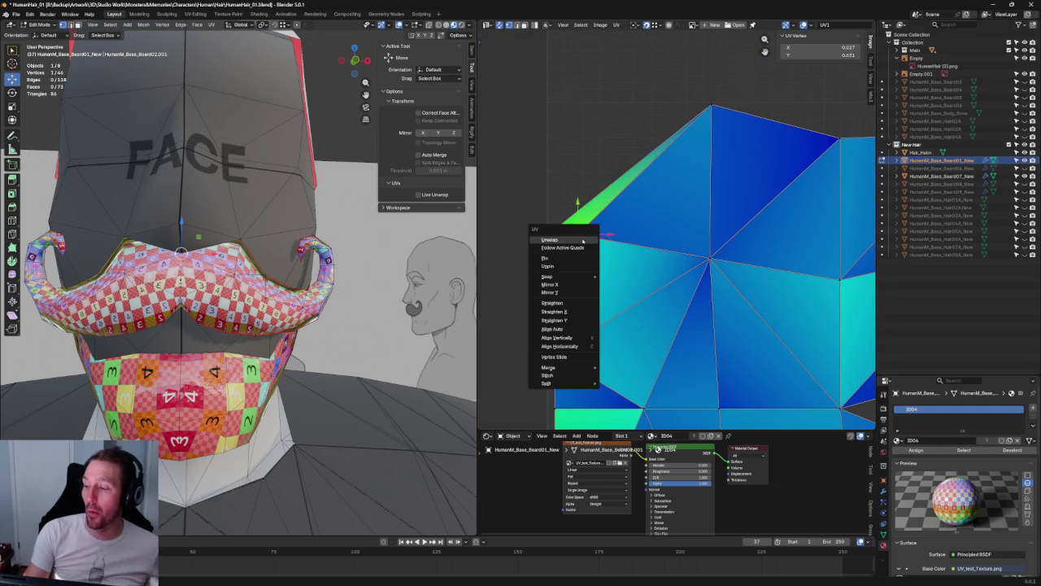
{"action": "left_click", "coordinate": [582, 241]}
{"action": "key", "text": "u"}
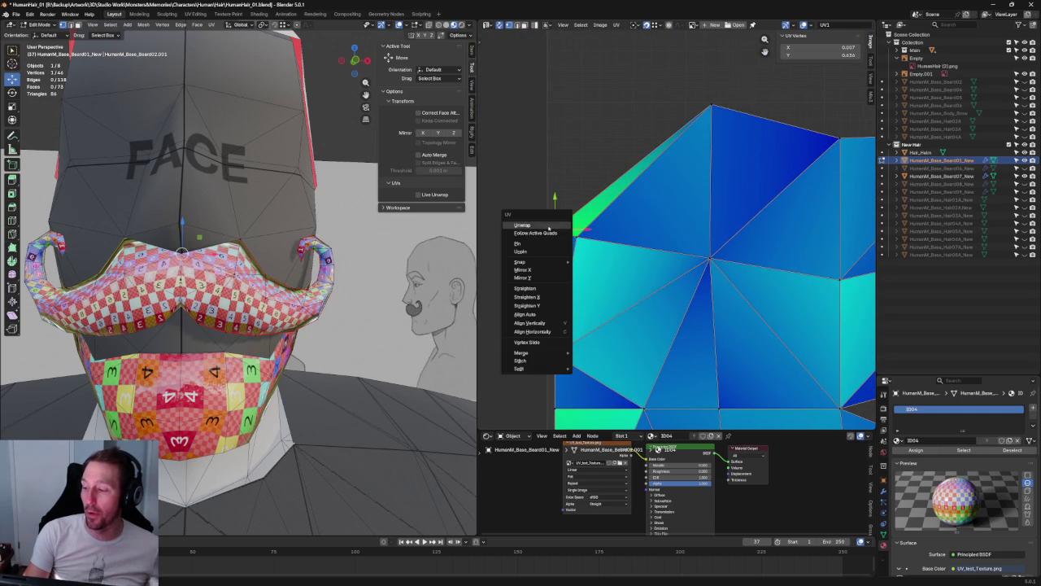
{"action": "left_click", "coordinate": [553, 225]}
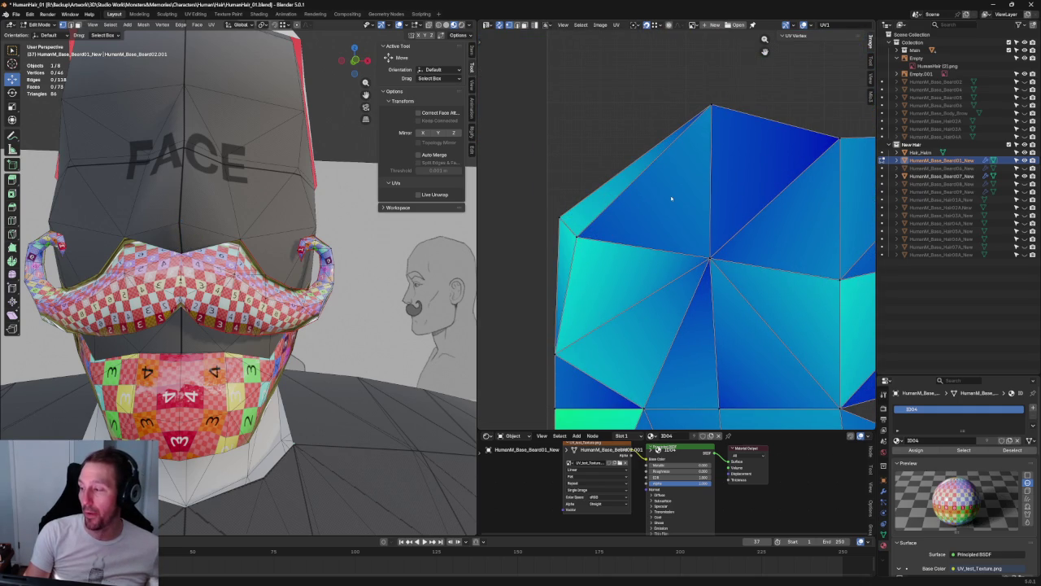
{"action": "scroll", "coordinate": [676, 244], "scroll_direction": "down", "scroll_amount": 6}
{"action": "scroll", "coordinate": [696, 293], "scroll_direction": "down", "scroll_amount": 2}
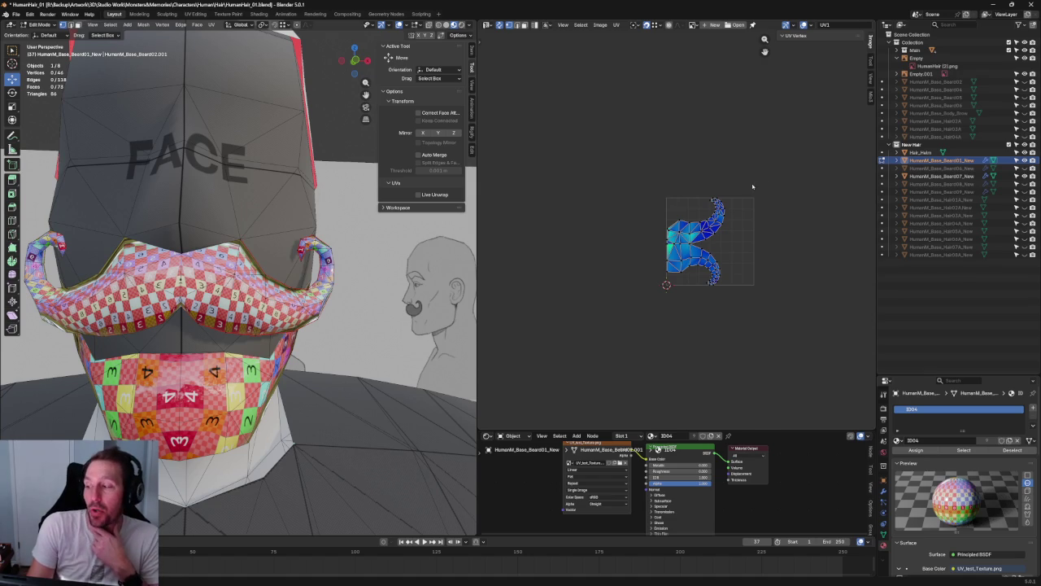
- Align the curl's top vertices and re-unwrap the island into a larger curve
{"action": "scroll", "coordinate": [777, 212], "scroll_direction": "up", "scroll_amount": 5}
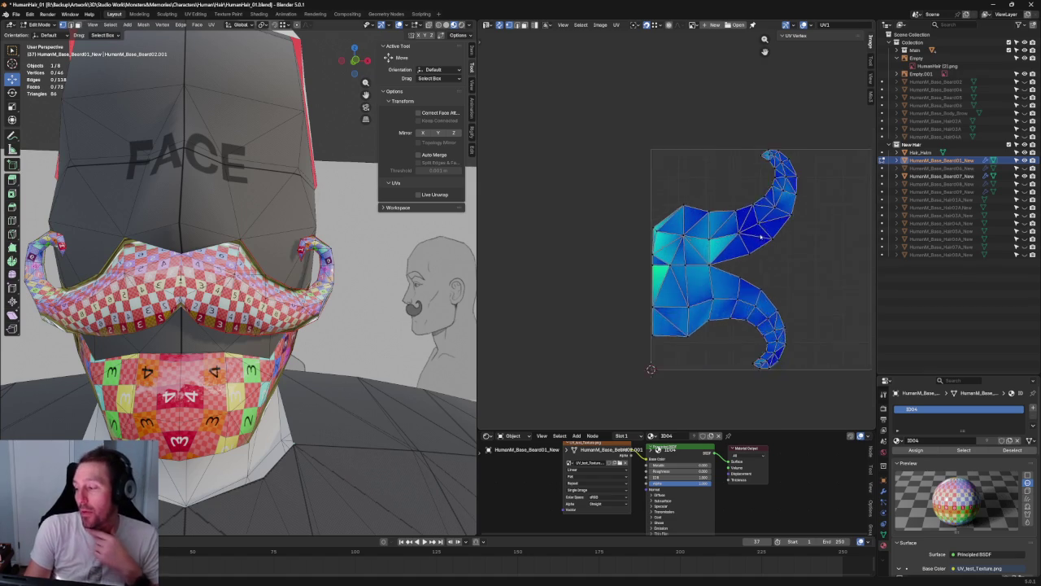
{"action": "scroll", "coordinate": [813, 141], "scroll_direction": "up", "scroll_amount": 4}
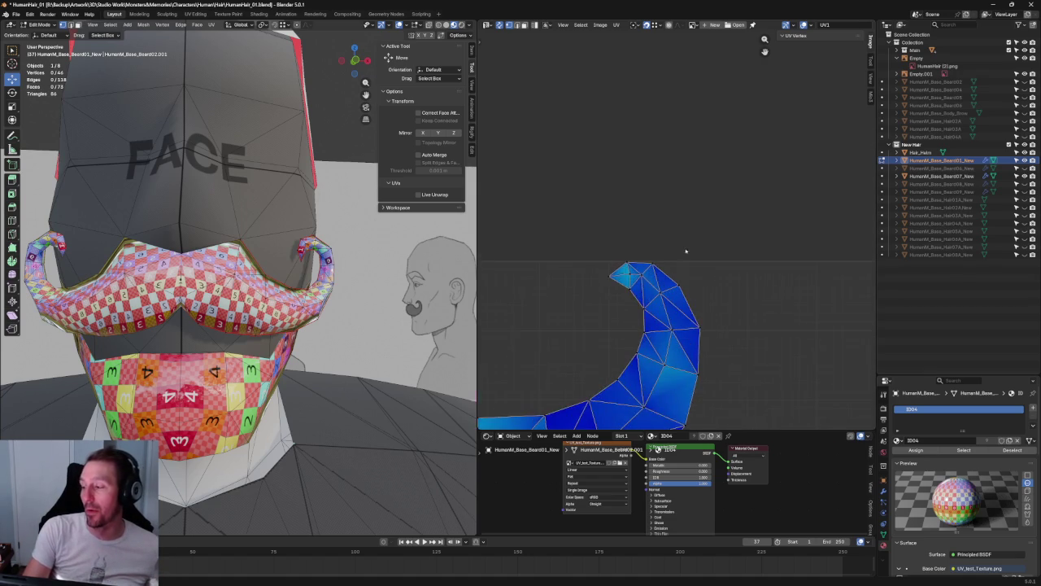
{"action": "scroll", "coordinate": [693, 200], "scroll_direction": "down", "scroll_amount": 2}
{"action": "left_click_drag", "start_coordinate": [692, 199], "coordinate": [543, 259]}
{"action": "key", "text": "shift+w"}
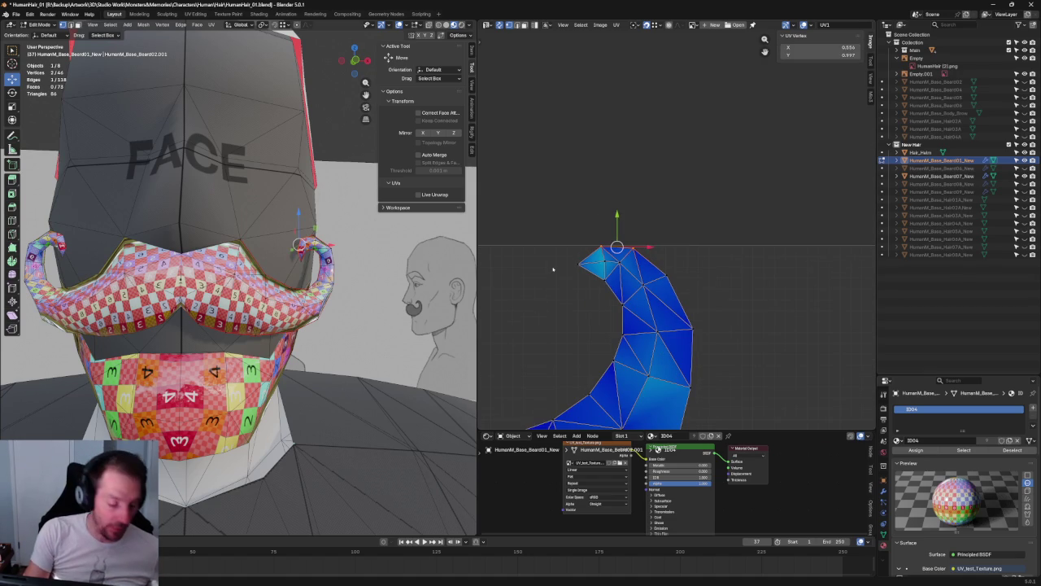
{"action": "left_click_drag", "start_coordinate": [628, 256], "coordinate": [563, 270]}
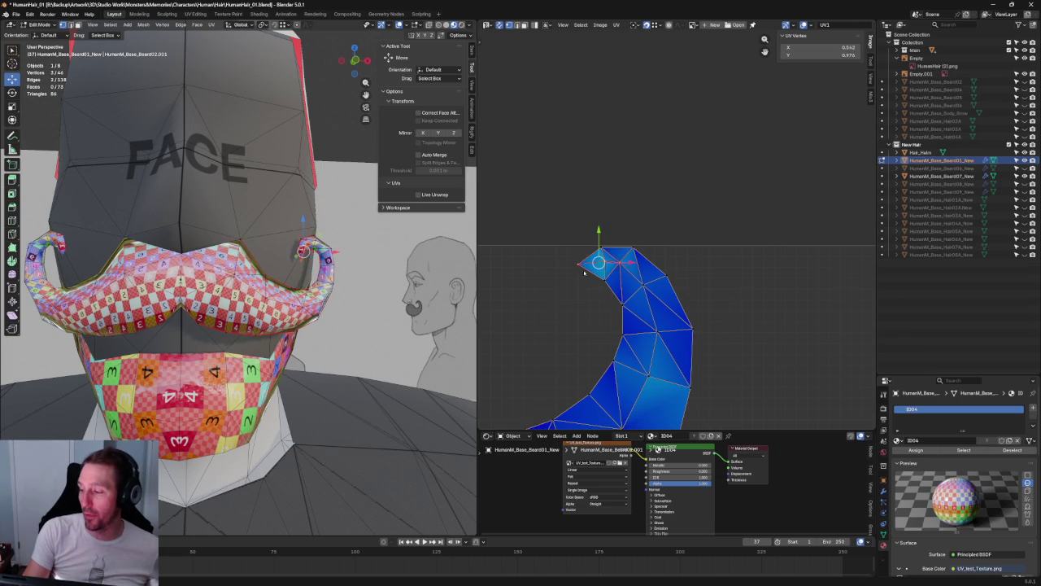
{"action": "left_click", "coordinate": [644, 290]}
{"action": "key", "text": "u"}
{"action": "left_click", "coordinate": [606, 295]}
{"action": "key", "text": "u"}
{"action": "left_click", "coordinate": [602, 285]}
{"action": "left_click", "coordinate": [698, 286]}
- Line up the vertices at and near the curl's tip horizontally
{"action": "left_click_drag", "start_coordinate": [706, 262], "coordinate": [649, 282]}
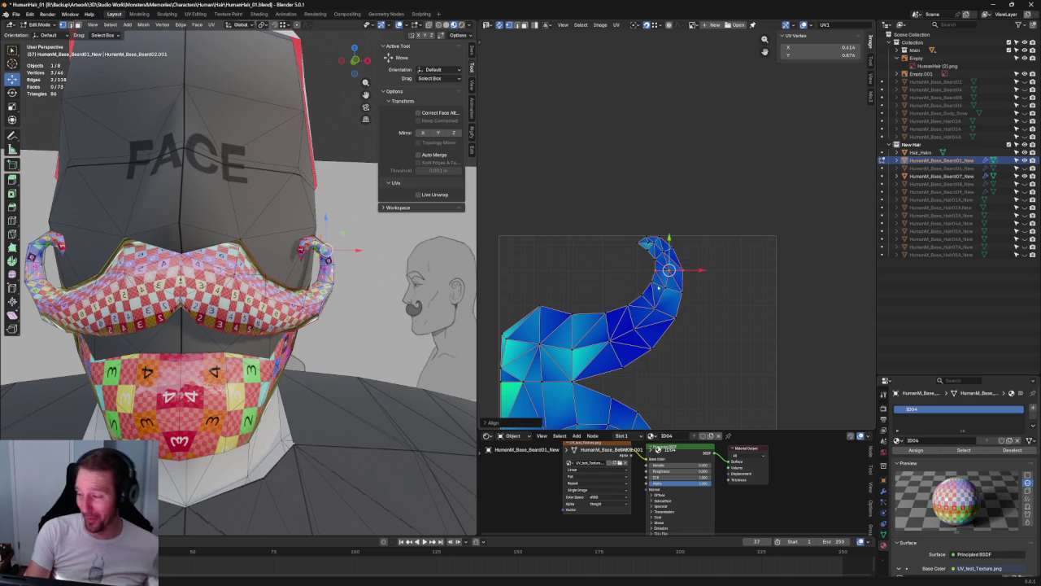
{"action": "scroll", "coordinate": [674, 277], "scroll_direction": "down", "scroll_amount": 3}
{"action": "key", "text": "shift+w"}
{"action": "scroll", "coordinate": [675, 248], "scroll_direction": "up", "scroll_amount": 3}
{"action": "scroll", "coordinate": [674, 248], "scroll_direction": "up", "scroll_amount": 2}
{"action": "left_click_drag", "start_coordinate": [617, 222], "coordinate": [679, 255]}
{"action": "scroll", "coordinate": [669, 255], "scroll_direction": "up", "scroll_amount": 2}
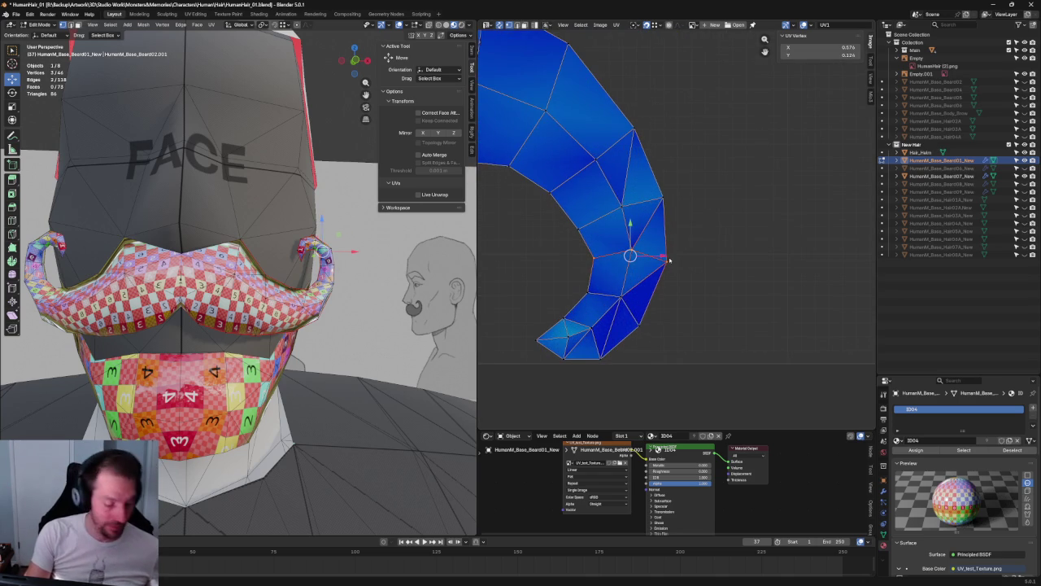
{"action": "key", "text": "shift+w"}
- Re-unwrap vertices along the upper curl twice, then clear the selection
{"action": "left_click_drag", "start_coordinate": [677, 184], "coordinate": [579, 233]}
{"action": "key", "text": "u"}
{"action": "left_click", "coordinate": [623, 221]}
{"action": "left_click_drag", "start_coordinate": [700, 172], "coordinate": [600, 241]}
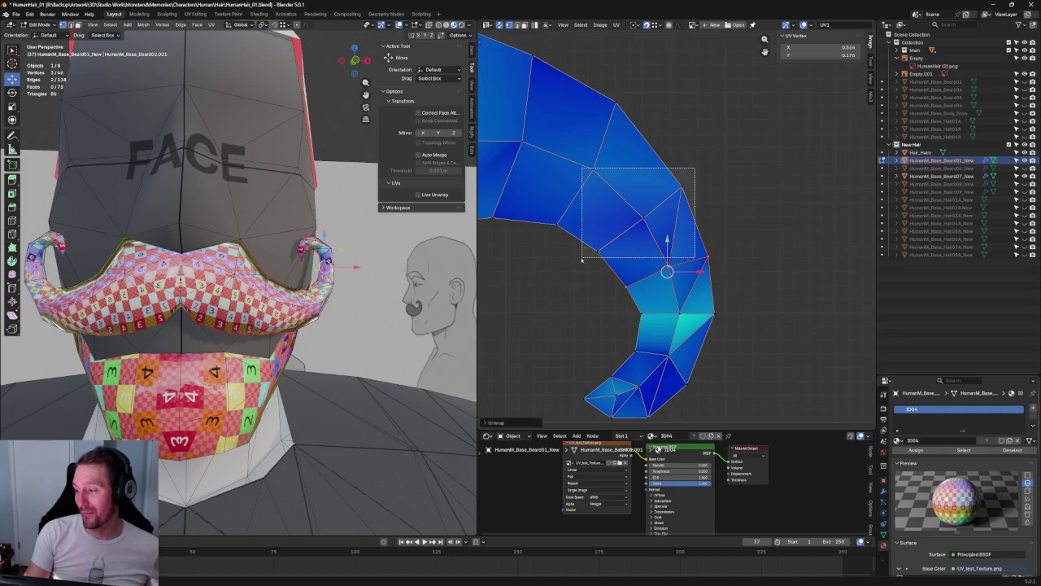
{"action": "key", "text": "u"}
{"action": "left_click", "coordinate": [603, 257]}
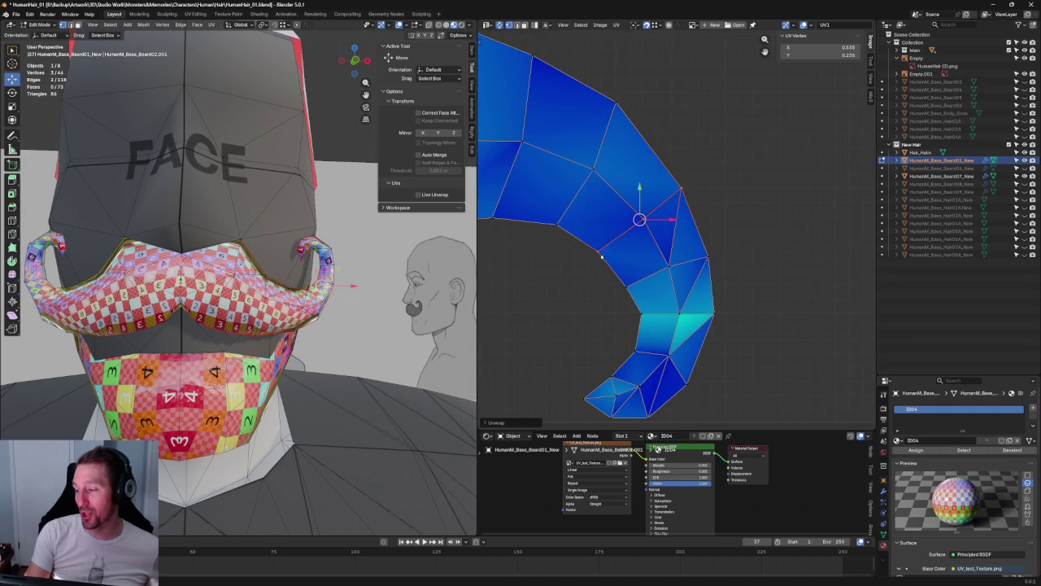
{"action": "key", "text": "alt+a"}
- Re-unwrap two more vertex groups along the curl
{"action": "scroll", "coordinate": [643, 170], "scroll_direction": "up", "scroll_amount": 2}
{"action": "left_click_drag", "start_coordinate": [669, 156], "coordinate": [594, 279]}
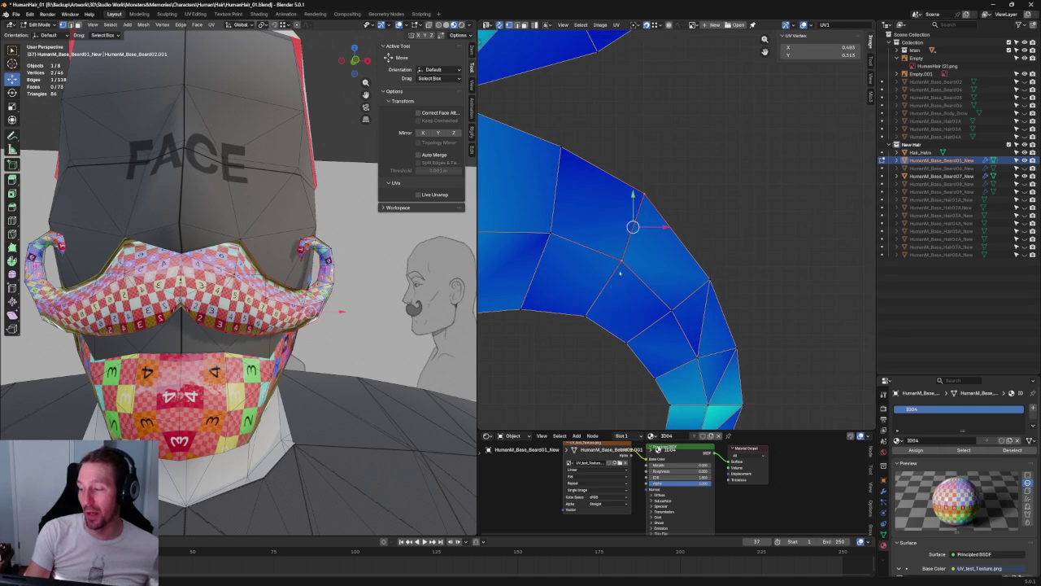
{"action": "key", "text": "u"}
{"action": "left_click", "coordinate": [570, 305]}
{"action": "key", "text": "alt+a"}
{"action": "scroll", "coordinate": [692, 188], "scroll_direction": "down", "scroll_amount": 4}
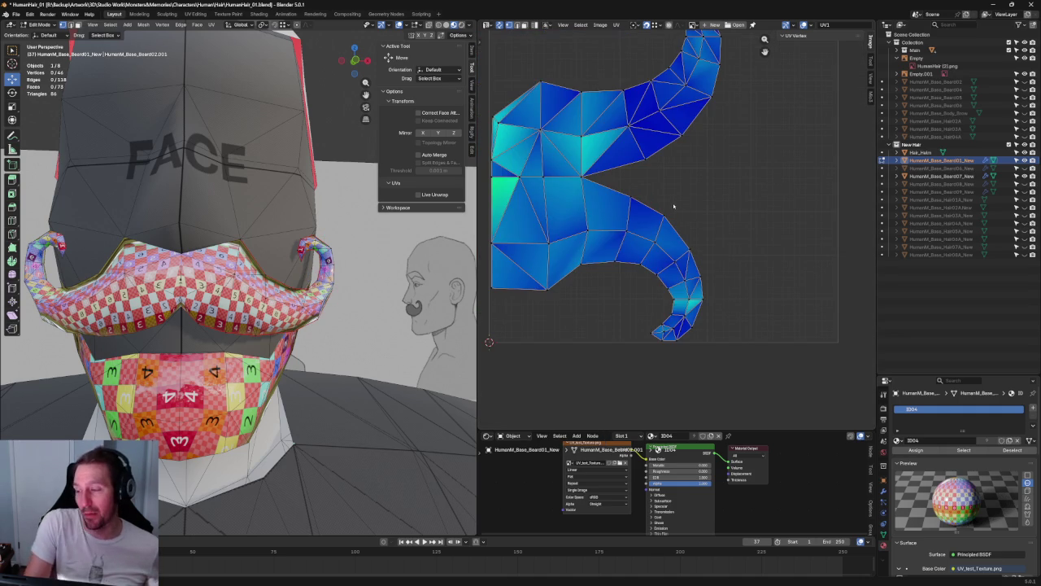
{"action": "mouse_move", "coordinate": [653, 186]}
{"action": "left_mouse_down"}
{"action": "mouse_move", "coordinate": [624, 246]}
{"action": "mouse_move", "coordinate": [614, 244]}
{"action": "left_mouse_up"}
{"action": "key", "text": "u"}
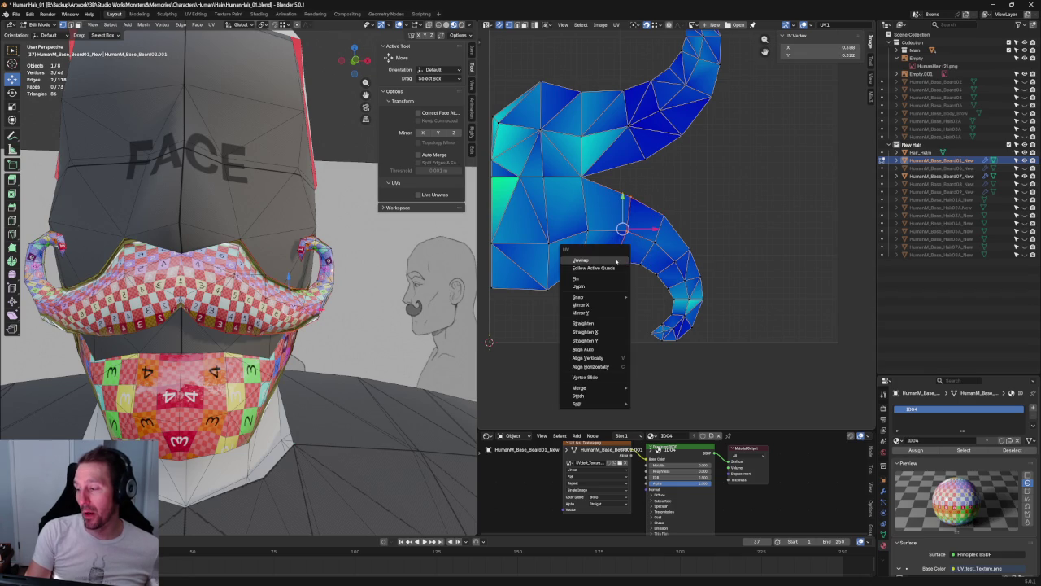
{"action": "left_click", "coordinate": [629, 256]}
- Move an inner-edge and an outer-edge curl vertex into better positions
{"action": "scroll", "coordinate": [544, 192], "scroll_direction": "up", "scroll_amount": 3}
{"action": "left_click_drag", "start_coordinate": [643, 175], "coordinate": [689, 222]}
{"action": "key", "text": "g"}
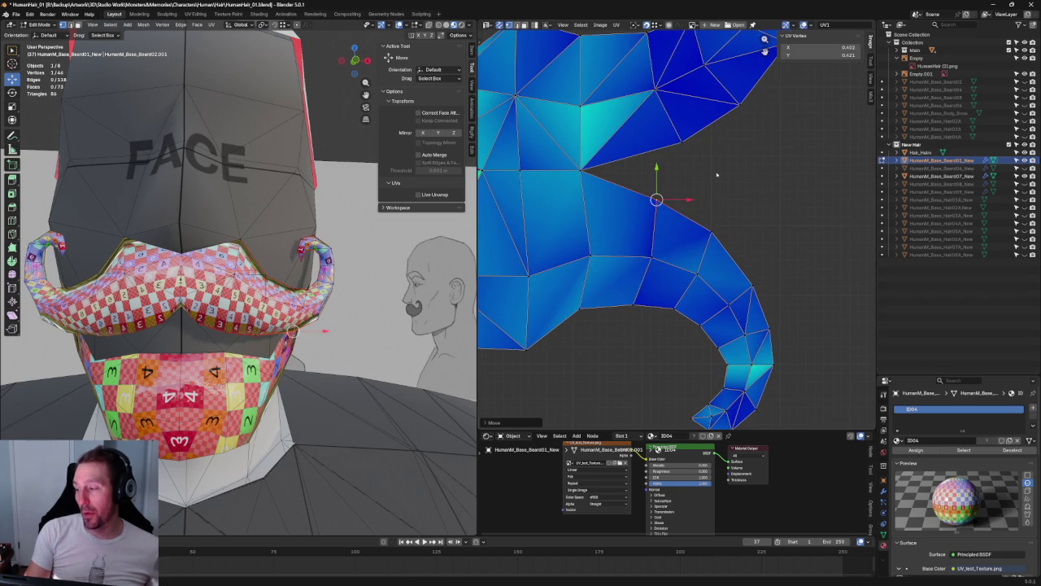
{"action": "left_click", "coordinate": [659, 195]}
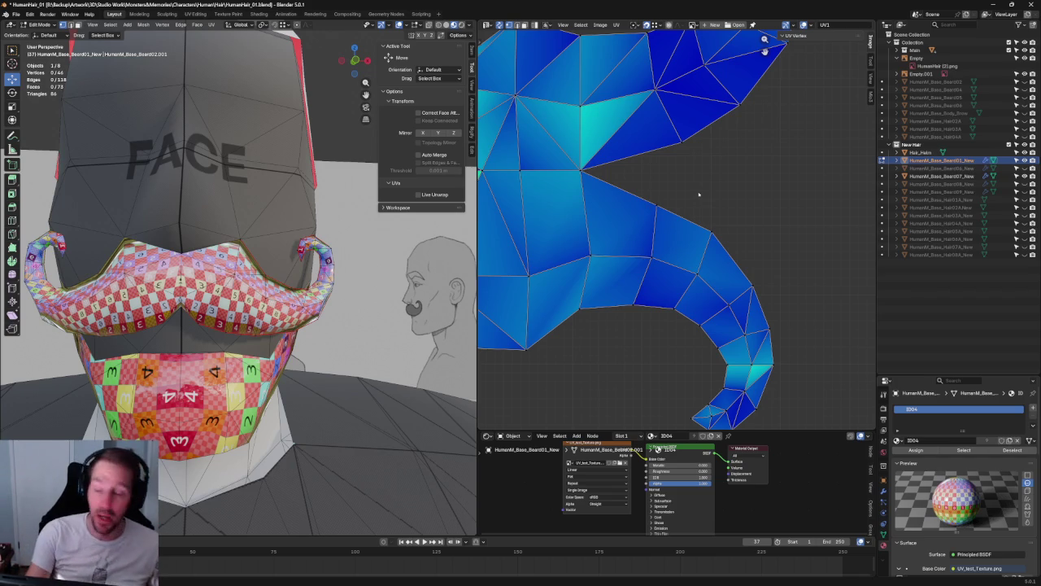
{"action": "left_click", "coordinate": [655, 192]}
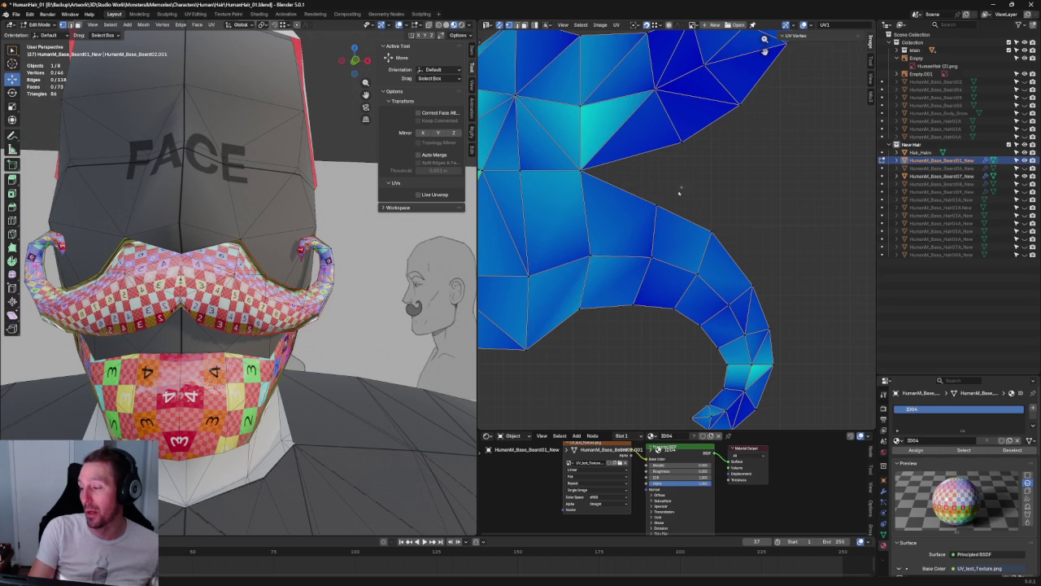
{"action": "key", "text": "g"}
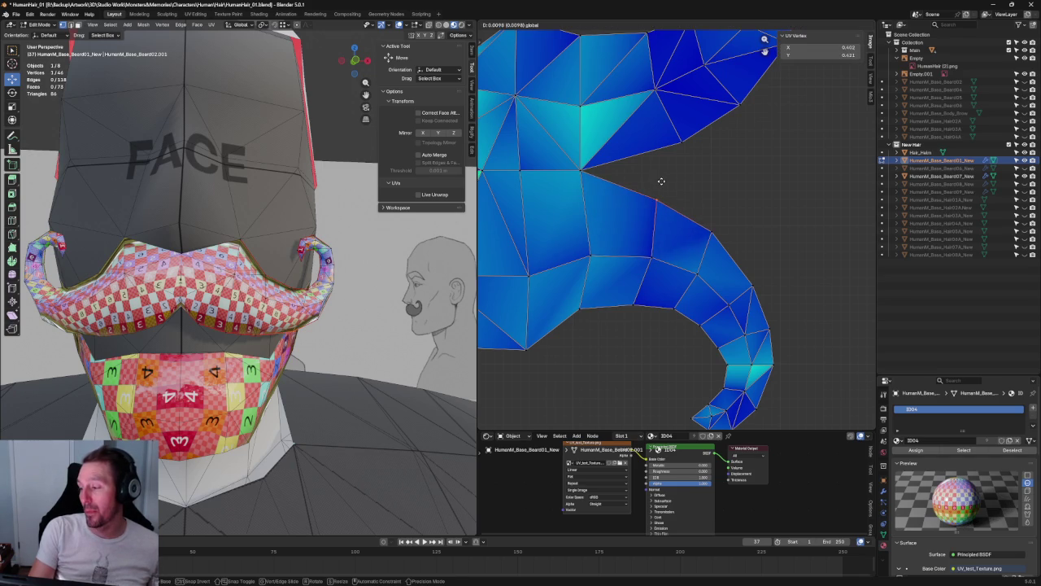
{"action": "left_click", "coordinate": [662, 182]}
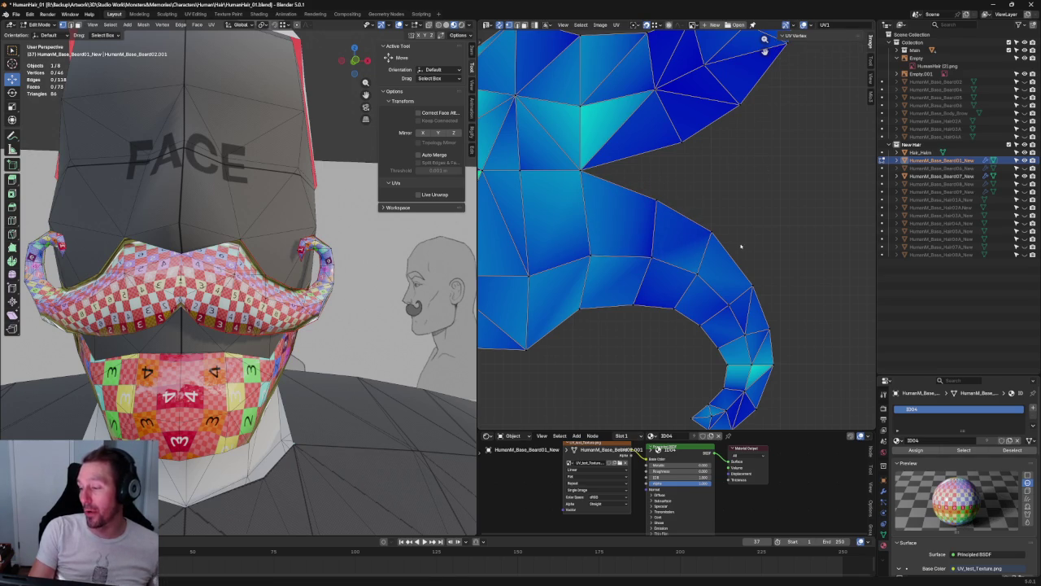
- Re-unwrap the curled tail's outer edge and inner bend, then deselect all
{"action": "mouse_move", "coordinate": [797, 216]}
{"action": "left_mouse_down"}
{"action": "mouse_move", "coordinate": [717, 243]}
{"action": "mouse_move", "coordinate": [713, 258]}
{"action": "left_mouse_up"}
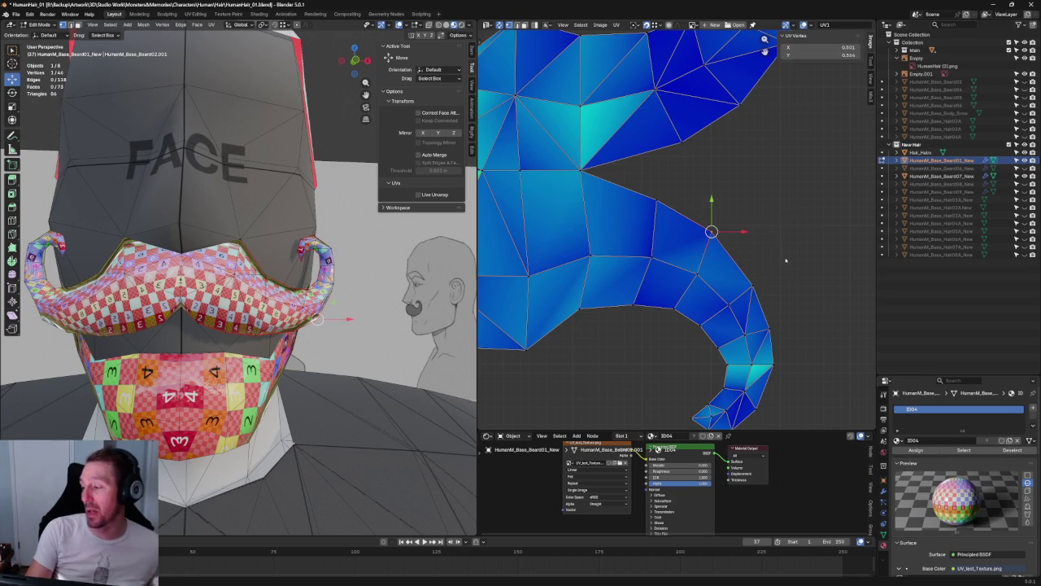
{"action": "key", "text": "u"}
{"action": "left_click", "coordinate": [738, 280]}
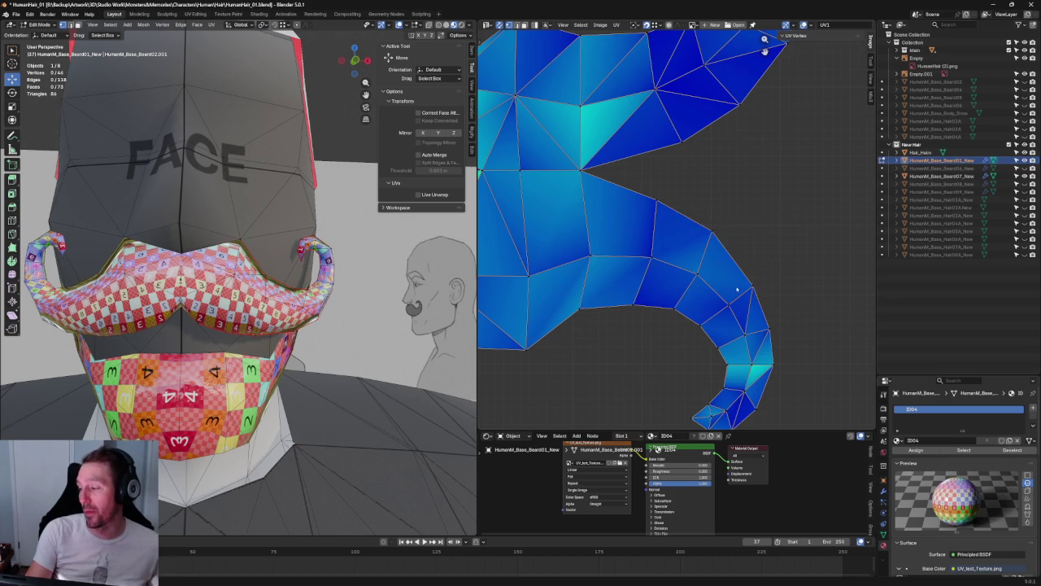
{"action": "mouse_move", "coordinate": [721, 285]}
{"action": "left_mouse_down"}
{"action": "mouse_move", "coordinate": [676, 313]}
{"action": "mouse_move", "coordinate": [701, 327]}
{"action": "left_mouse_up"}
{"action": "key", "text": "u"}
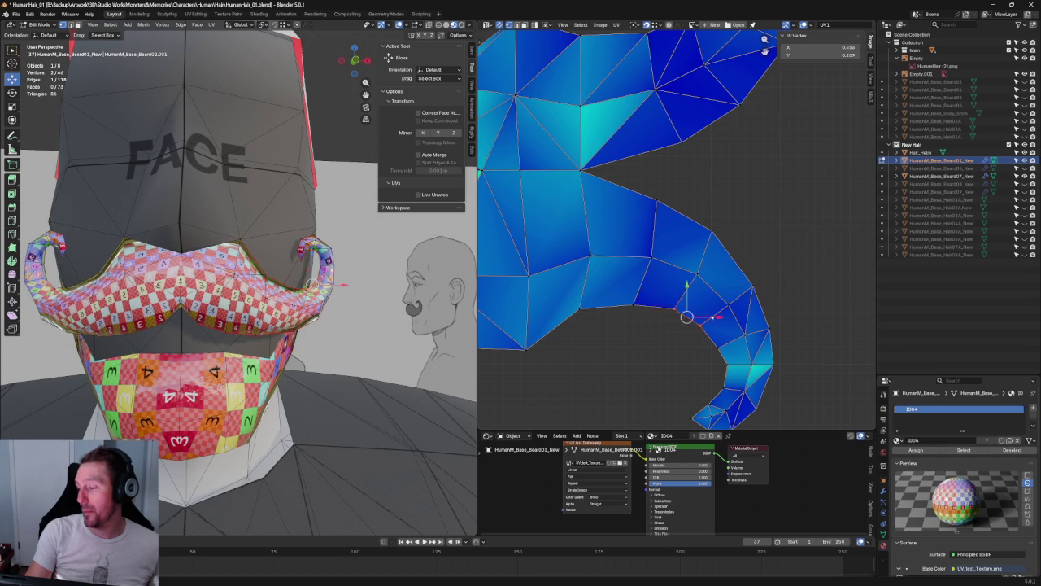
{"action": "key", "text": "u"}
{"action": "left_click", "coordinate": [679, 310]}
{"action": "left_click", "coordinate": [762, 262]}
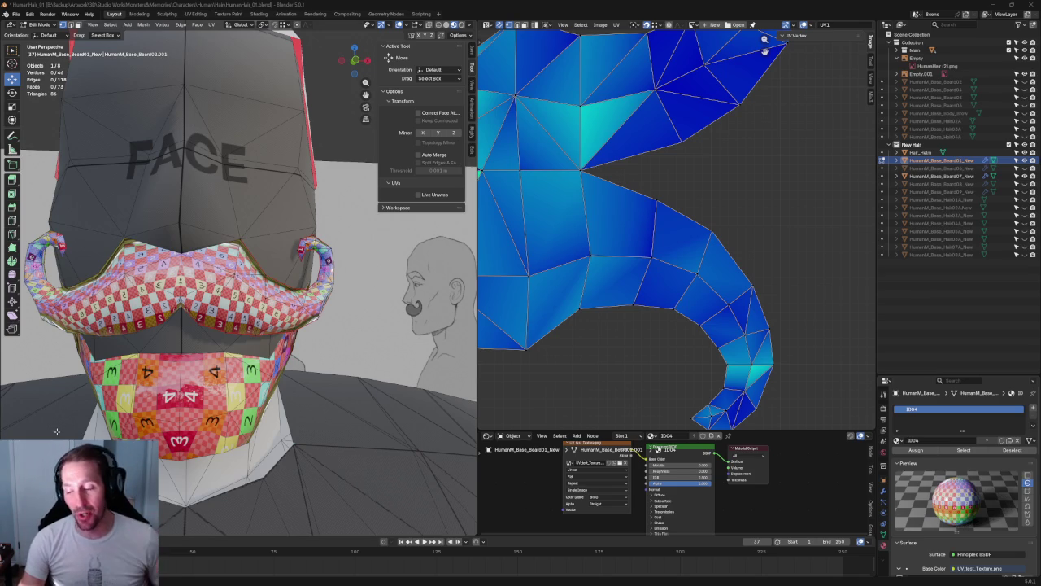
- Straighten the middle UV column of the moustache island into a vertical line with Align Y
{"action": "scroll", "coordinate": [98, 342], "scroll_direction": "up", "scroll_amount": 4}
{"action": "scroll", "coordinate": [244, 341], "scroll_direction": "down", "scroll_amount": 4}
{"action": "scroll", "coordinate": [378, 348], "scroll_direction": "down", "scroll_amount": 3}
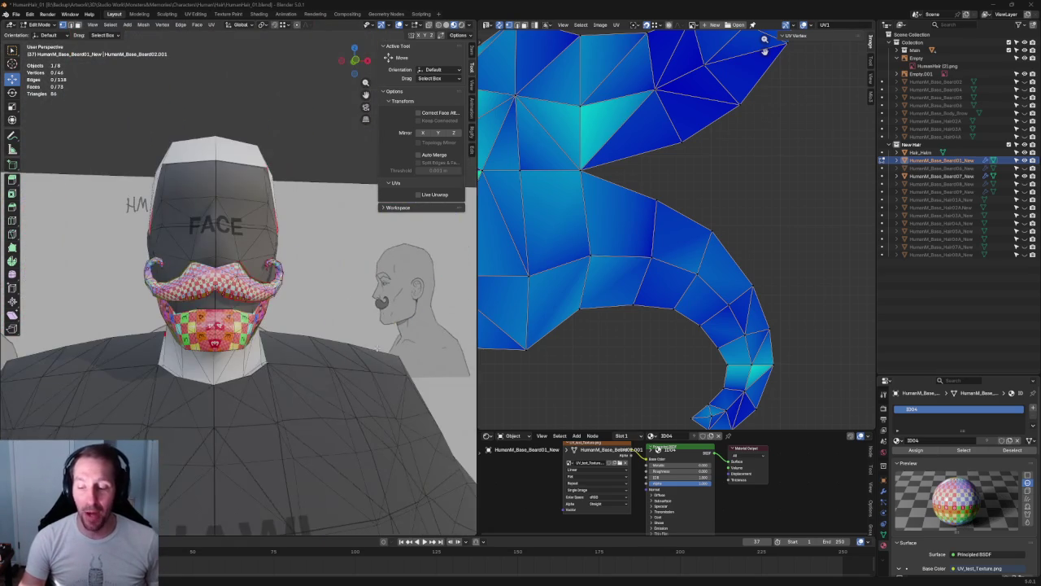
{"action": "scroll", "coordinate": [377, 348], "scroll_direction": "up", "scroll_amount": 3}
{"action": "scroll", "coordinate": [772, 244], "scroll_direction": "down", "scroll_amount": 3}
{"action": "scroll", "coordinate": [771, 243], "scroll_direction": "down", "scroll_amount": 4}
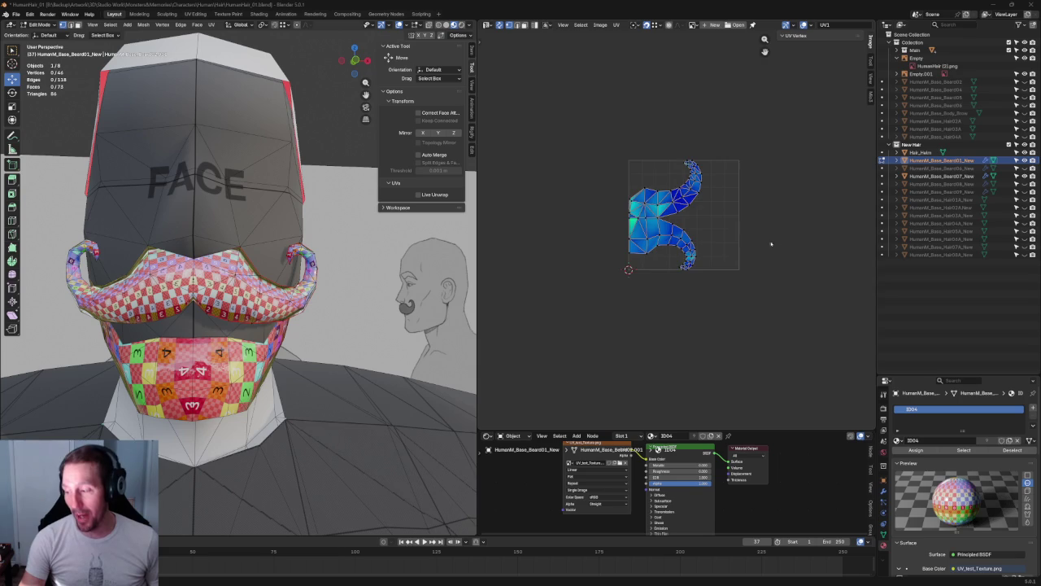
{"action": "scroll", "coordinate": [771, 244], "scroll_direction": "up", "scroll_amount": 5}
{"action": "scroll", "coordinate": [686, 191], "scroll_direction": "up", "scroll_amount": 1}
{"action": "scroll", "coordinate": [674, 169], "scroll_direction": "down", "scroll_amount": 2}
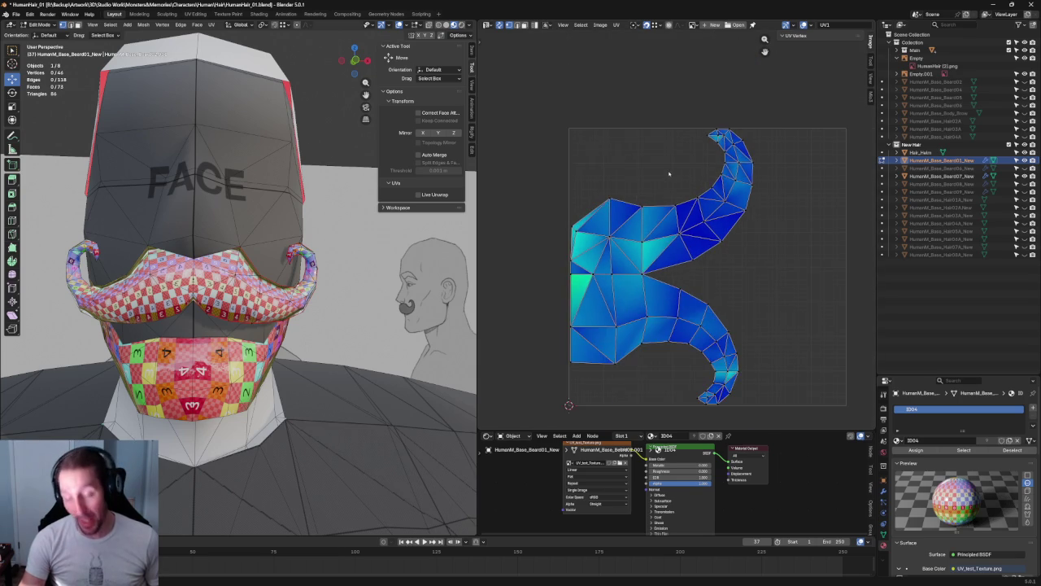
{"action": "scroll", "coordinate": [674, 171], "scroll_direction": "down", "scroll_amount": 1}
{"action": "scroll", "coordinate": [684, 187], "scroll_direction": "down", "scroll_amount": 4}
{"action": "scroll", "coordinate": [716, 200], "scroll_direction": "up", "scroll_amount": 4}
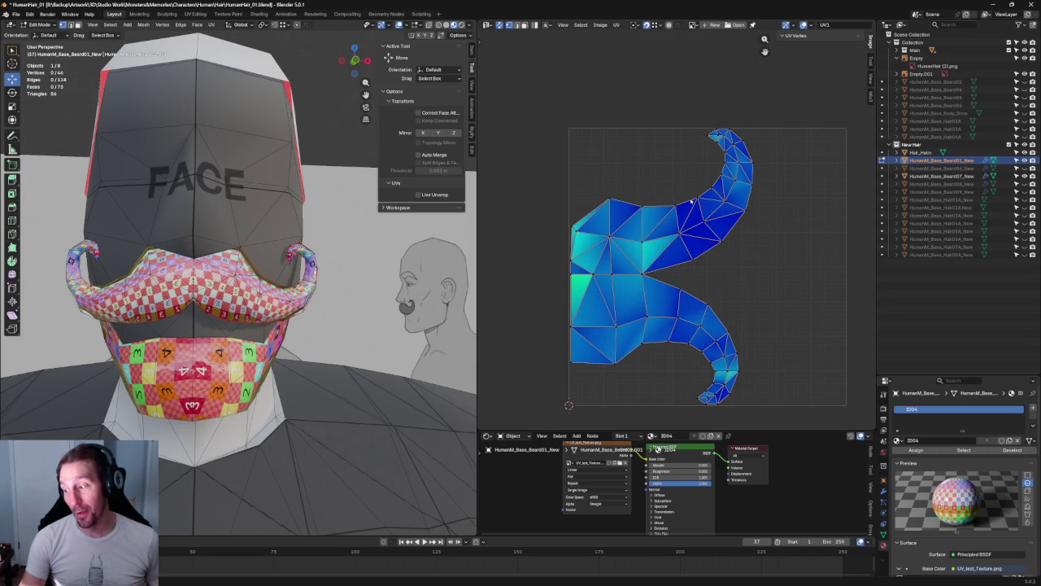
{"action": "left_click_drag", "start_coordinate": [623, 179], "coordinate": [659, 370]}
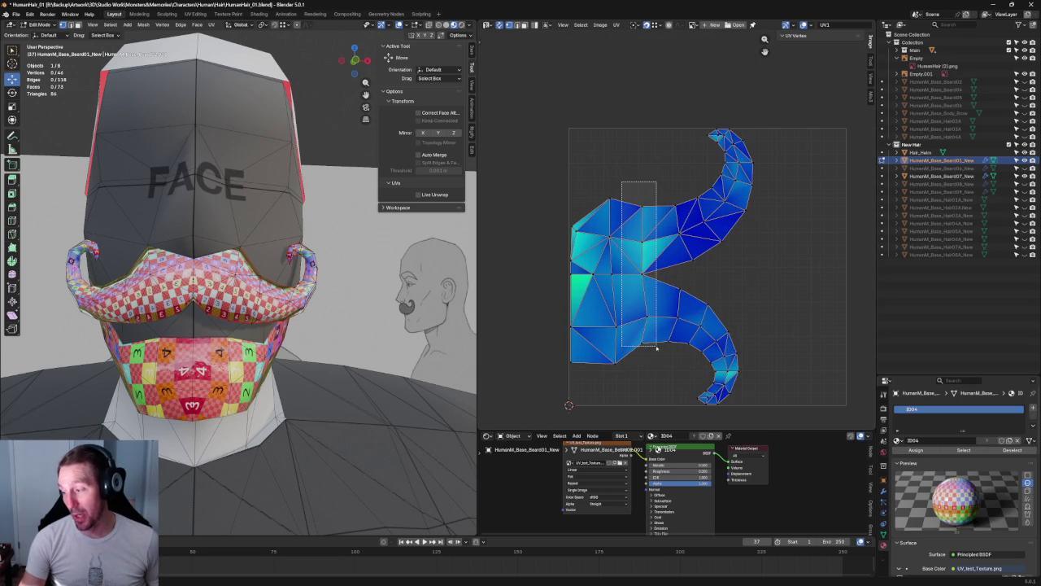
{"action": "key", "text": "shift+w"}
{"action": "left_click", "coordinate": [656, 247]}
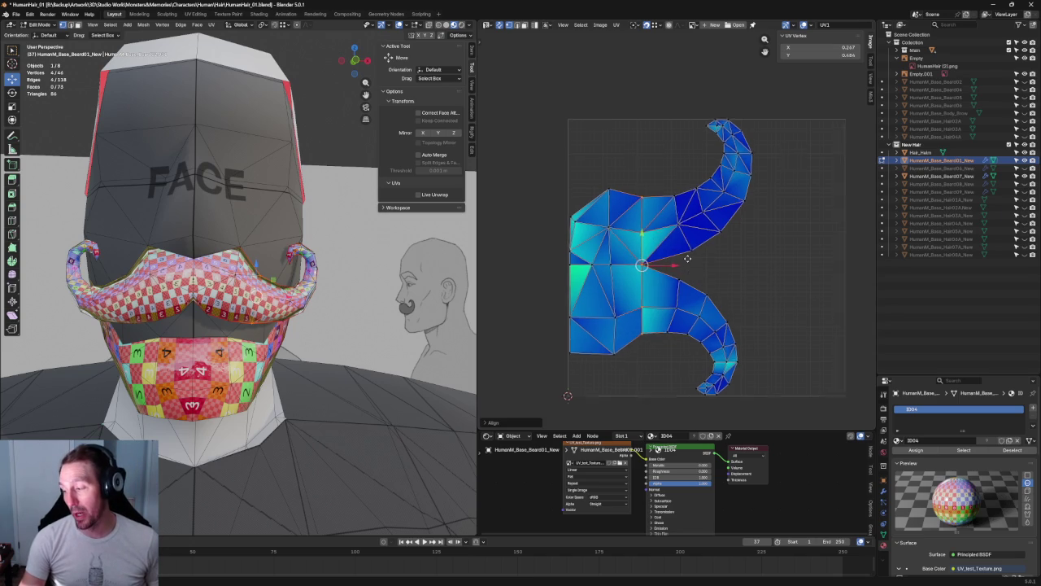
- Re-unwrap the lower UVs of the moustache island, then clear the UV selection
{"action": "scroll", "coordinate": [657, 282], "scroll_direction": "up", "scroll_amount": 2}
{"action": "left_click_drag", "start_coordinate": [685, 251], "coordinate": [602, 340]}
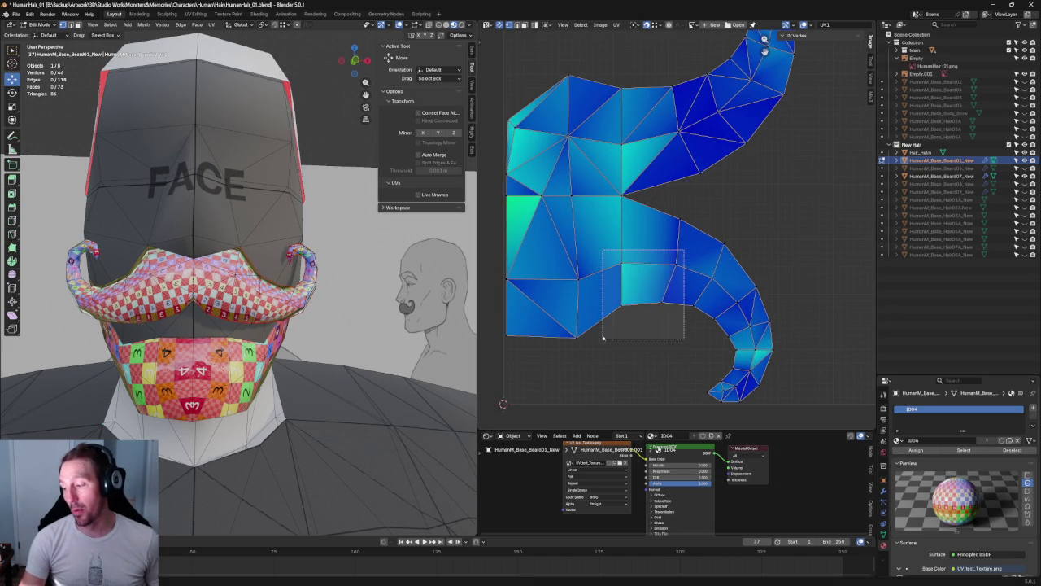
{"action": "key", "text": "u"}
{"action": "left_click", "coordinate": [639, 298]}
{"action": "left_click", "coordinate": [751, 226]}
{"action": "scroll", "coordinate": [678, 220], "scroll_direction": "down", "scroll_amount": 4}
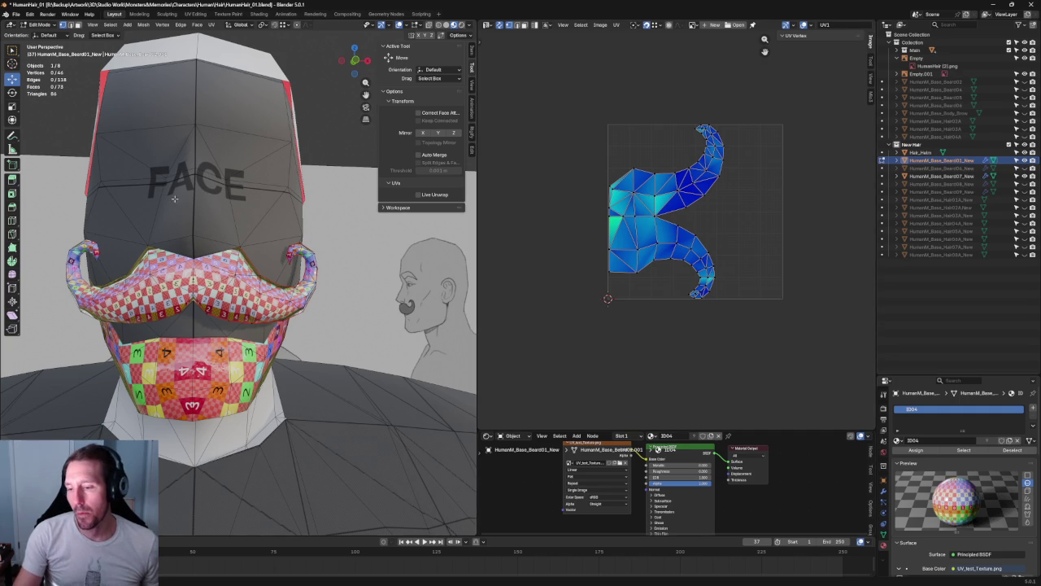
- Leave the current mesh and enter Edit Mode on the Hair_Helm object
{"action": "middle_click_drag", "start_coordinate": [174, 198], "coordinate": [261, 155]}
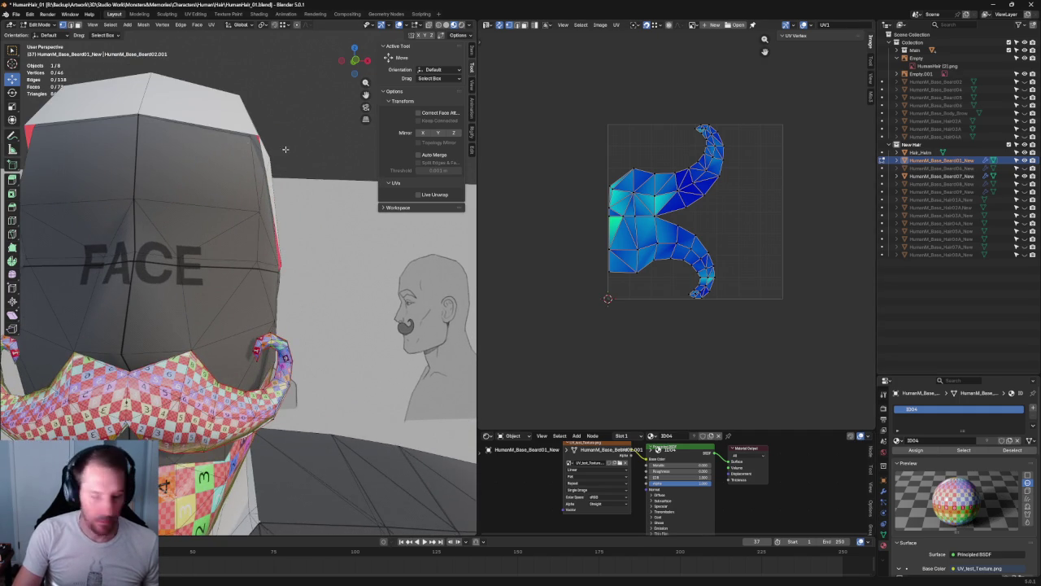
{"action": "key", "text": "Tab"}
{"action": "left_click", "coordinate": [241, 130]}
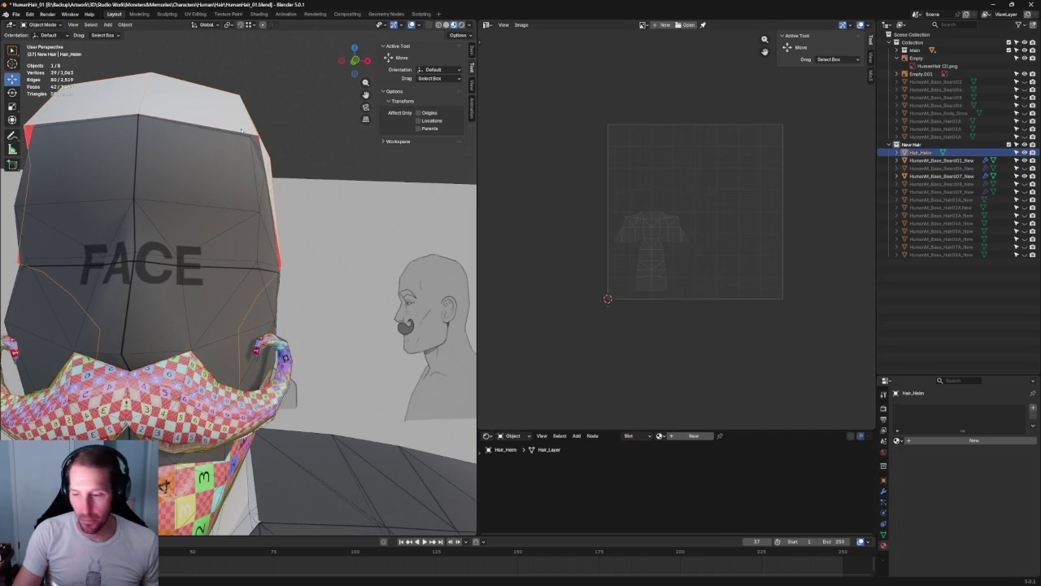
{"action": "key", "text": "Tab"}
- Move one top vertex of the helmet along the X axis
{"action": "left_click", "coordinate": [265, 143]}
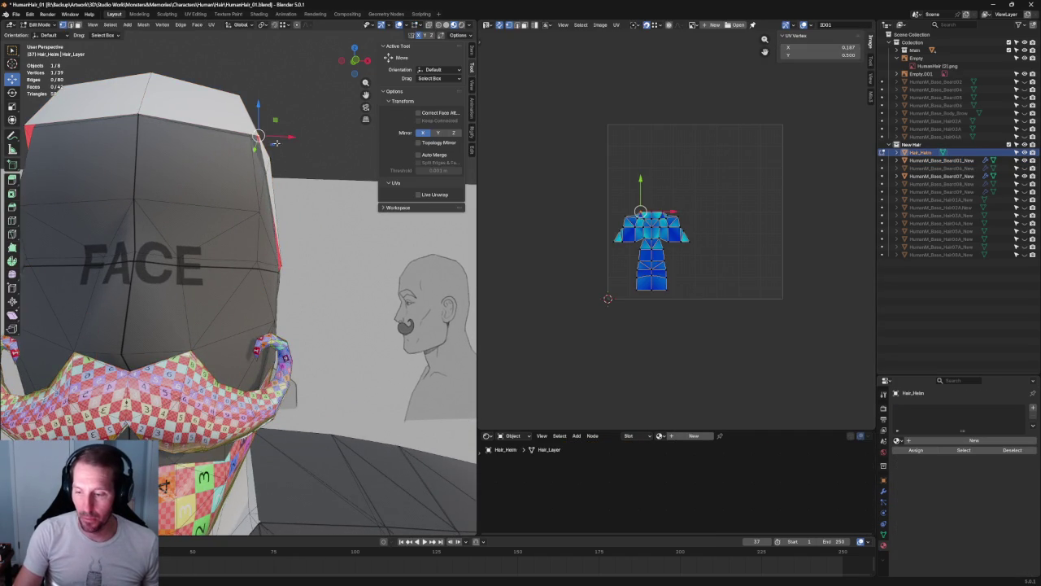
{"action": "middle_click_drag", "start_coordinate": [264, 142], "coordinate": [345, 155]}
{"action": "key", "text": "g"}
{"action": "key", "text": "x"}
{"action": "left_click", "coordinate": [345, 156]}
- Scale both top corner vertices inward along X, then return to Object Mode
{"action": "left_click", "coordinate": [86, 145], "text": "shift"}
{"action": "key", "text": "shift+space"}
{"action": "key", "text": "s"}
{"action": "left_click_drag", "start_coordinate": [234, 149], "coordinate": [230, 146]}
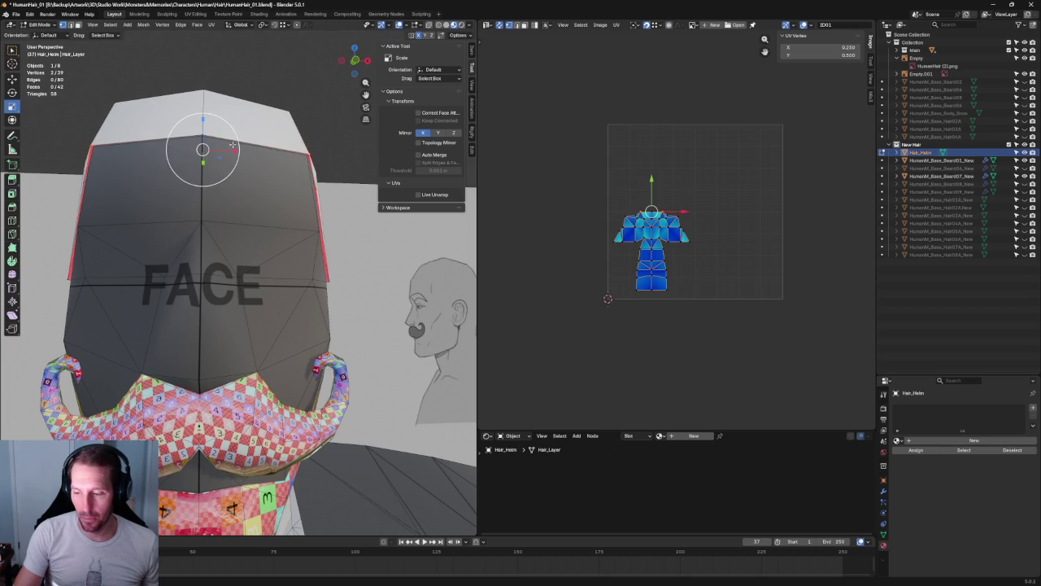
{"action": "middle_click_drag", "start_coordinate": [230, 146], "coordinate": [327, 174]}
{"action": "key", "text": "shift+space"}
{"action": "key", "text": "g"}
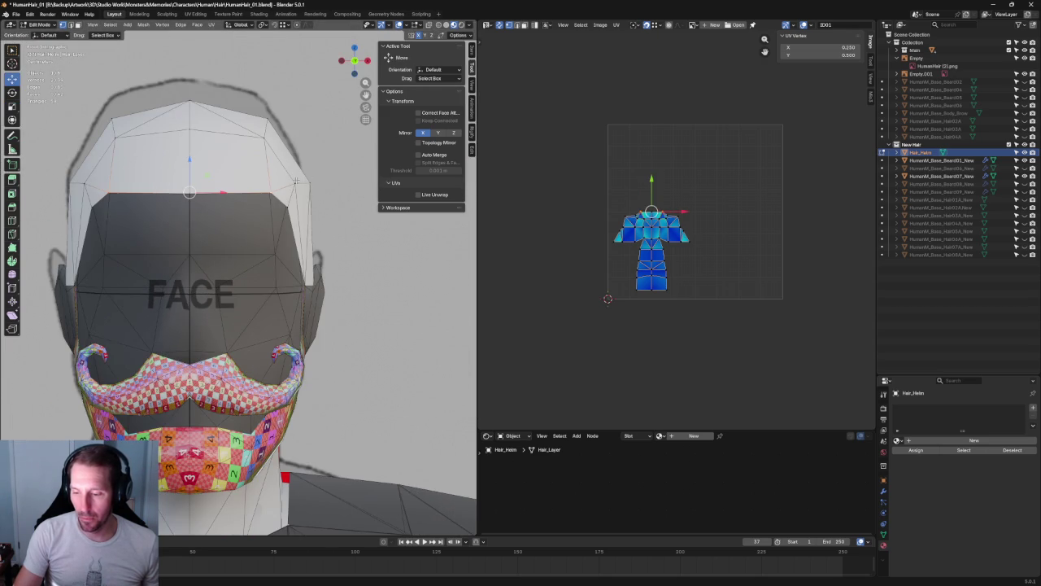
{"action": "key", "text": "Tab"}
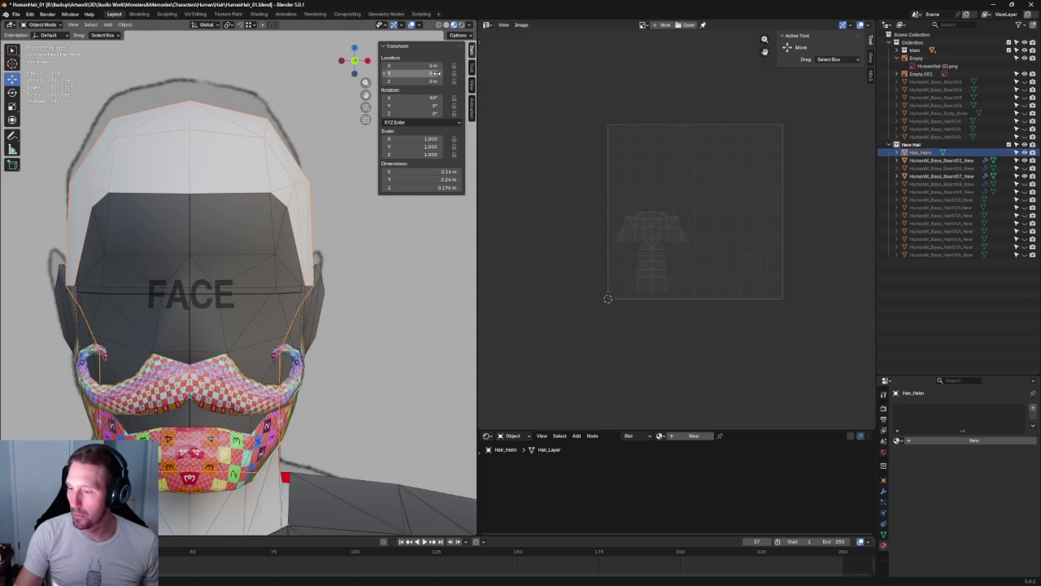
- Switch to front view, re-enter Edit Mode and select two side vertices of the helmet
{"action": "scroll", "coordinate": [284, 240], "scroll_direction": "down", "scroll_amount": 2}
{"action": "scroll", "coordinate": [284, 240], "scroll_direction": "up", "scroll_amount": 3}
{"action": "scroll", "coordinate": [284, 240], "scroll_direction": "down", "scroll_amount": 2}
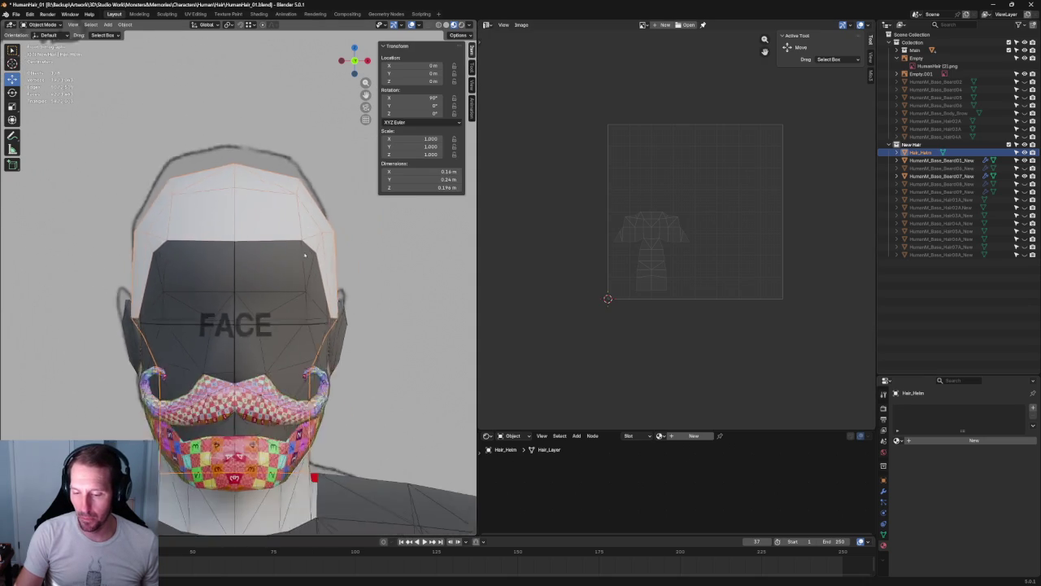
{"action": "middle_click_drag", "start_coordinate": [284, 240], "coordinate": [281, 224]}
{"action": "key", "text": "KP_1"}
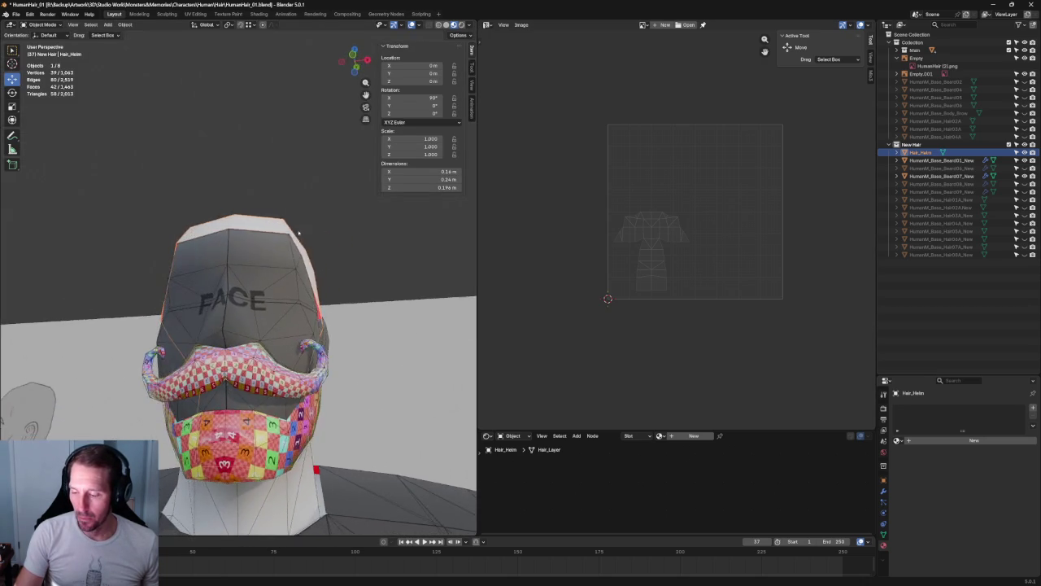
{"action": "scroll", "coordinate": [309, 244], "scroll_direction": "up", "scroll_amount": 2}
{"action": "scroll", "coordinate": [327, 263], "scroll_direction": "up", "scroll_amount": 3}
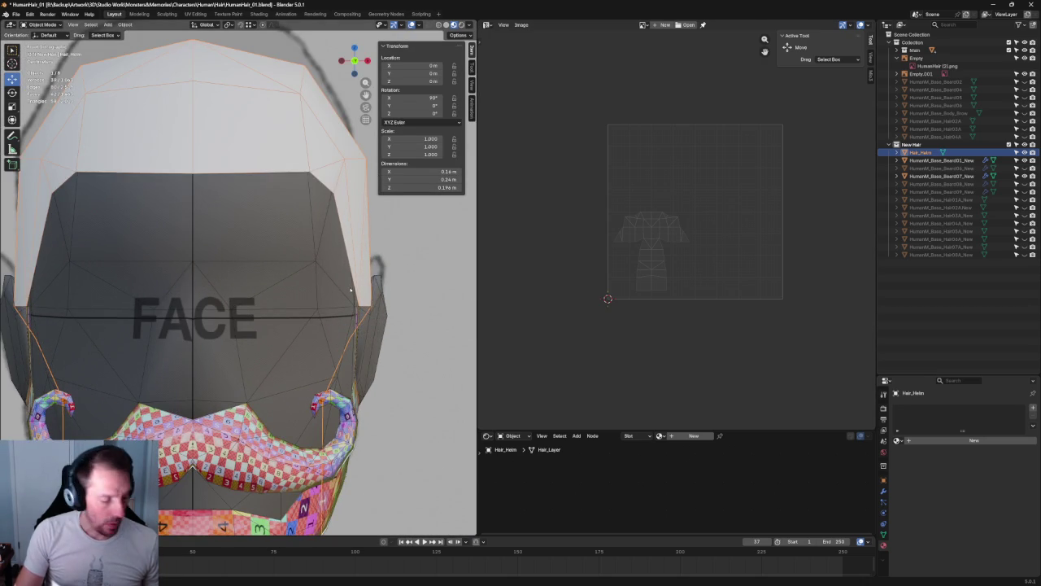
{"action": "key", "text": "Tab"}
{"action": "left_click", "coordinate": [359, 306]}
{"action": "mouse_move", "coordinate": [359, 306]}
{"action": "middle_mouse_down", "text": "shift"}
{"action": "mouse_move", "coordinate": [120, 301]}
{"action": "mouse_move", "coordinate": [229, 270]}
{"action": "mouse_move", "coordinate": [236, 325]}
{"action": "middle_mouse_up", "text": "shift"}
{"action": "left_click", "coordinate": [144, 297], "text": "shift"}
- Scale the first pair of side vertices inward along X
{"action": "key", "text": "shift+space"}
{"action": "key", "text": "s"}
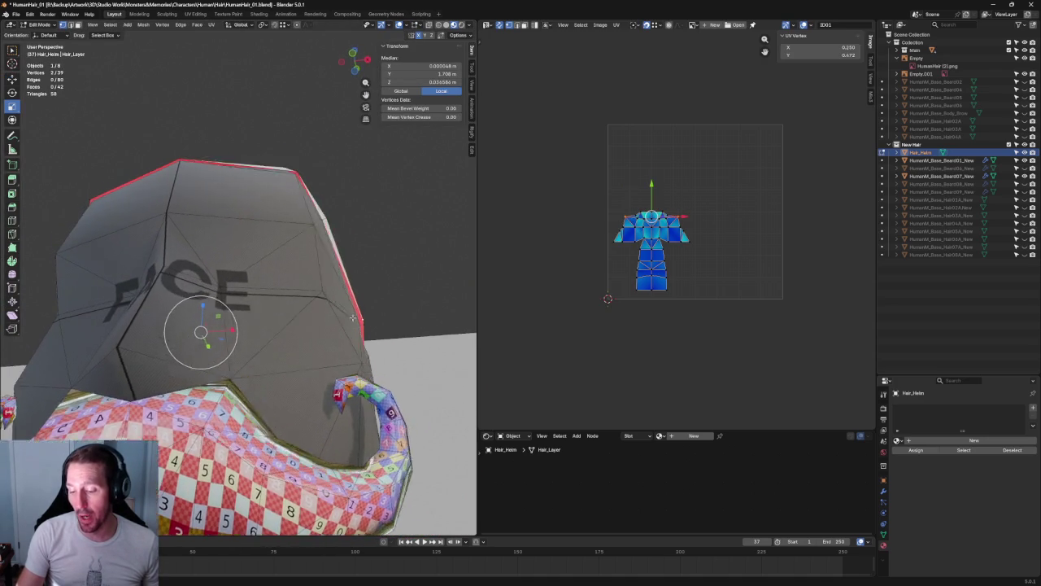
{"action": "left_click_drag", "start_coordinate": [237, 326], "coordinate": [234, 316]}
{"action": "middle_click_drag", "start_coordinate": [235, 316], "coordinate": [396, 328]}
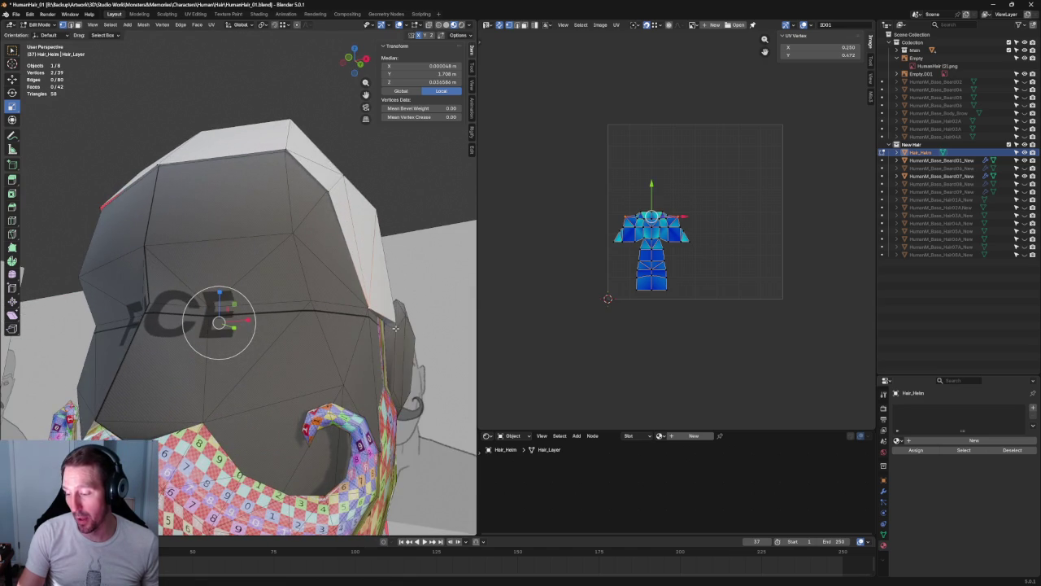
- Select another pair of side vertices and pull them inward with an X-axis scale
{"action": "key", "text": "alt+a"}
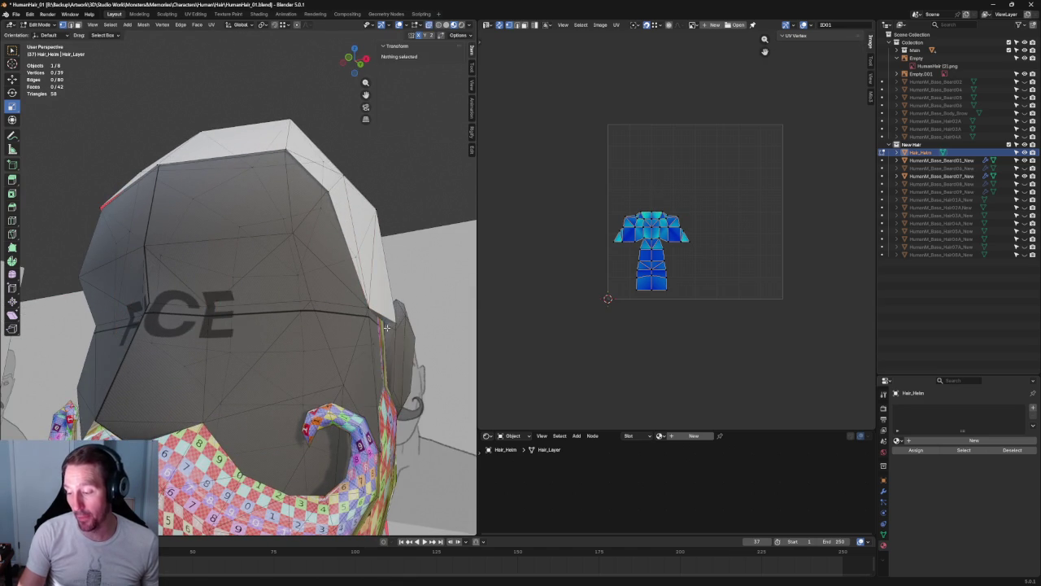
{"action": "left_click", "coordinate": [392, 323]}
{"action": "middle_click_drag", "start_coordinate": [392, 323], "coordinate": [237, 334]}
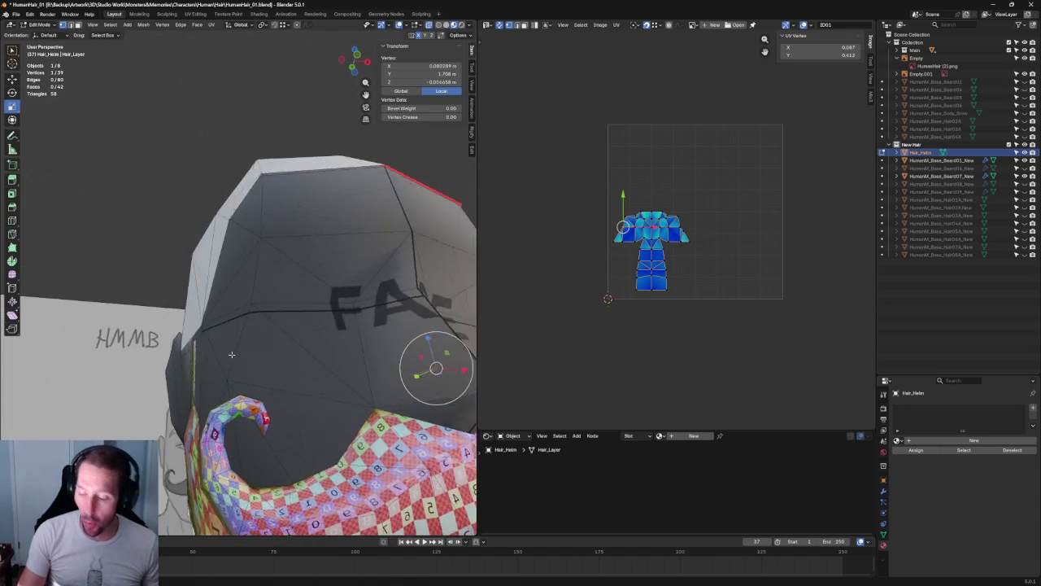
{"action": "left_click", "coordinate": [162, 376], "text": "shift"}
{"action": "mouse_move", "coordinate": [163, 375]}
{"action": "middle_mouse_down"}
{"action": "mouse_move", "coordinate": [295, 322]}
{"action": "mouse_move", "coordinate": [260, 309]}
{"action": "mouse_move", "coordinate": [223, 344]}
{"action": "mouse_move", "coordinate": [221, 372]}
{"action": "mouse_move", "coordinate": [255, 383]}
{"action": "mouse_move", "coordinate": [254, 306]}
{"action": "middle_mouse_up"}
{"action": "scroll", "coordinate": [251, 301], "scroll_direction": "up", "scroll_amount": 4}
{"action": "key", "text": "s"}
{"action": "key", "text": "x"}
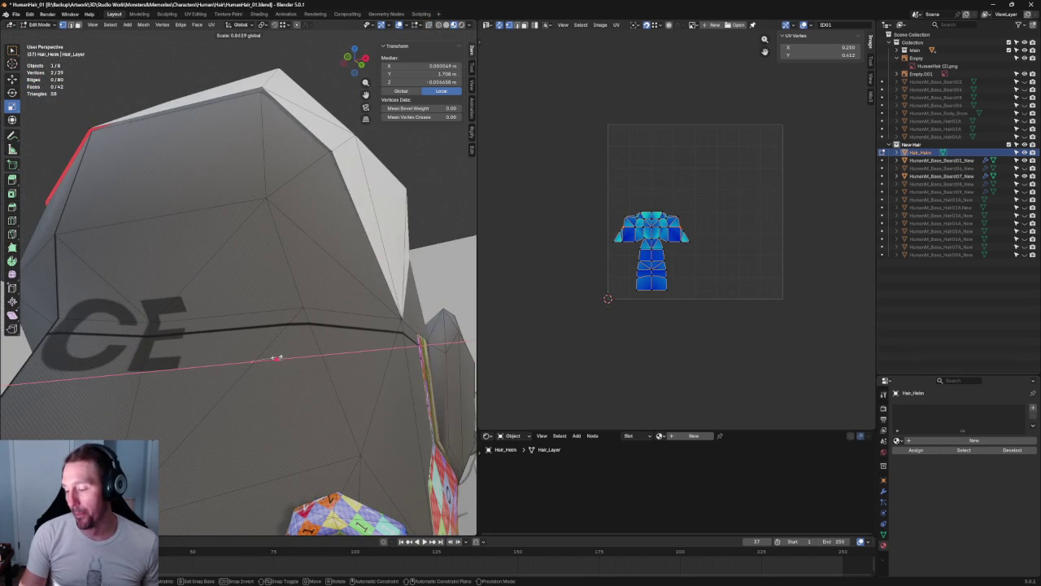
{"action": "left_click", "coordinate": [278, 356]}
{"action": "mouse_move", "coordinate": [278, 356]}
{"action": "middle_mouse_down"}
{"action": "mouse_move", "coordinate": [337, 287]}
{"action": "mouse_move", "coordinate": [308, 323]}
{"action": "mouse_move", "coordinate": [251, 361]}
{"action": "mouse_move", "coordinate": [349, 344]}
{"action": "mouse_move", "coordinate": [330, 356]}
{"action": "mouse_move", "coordinate": [275, 337]}
{"action": "middle_mouse_up"}
{"action": "scroll", "coordinate": [330, 355], "scroll_direction": "up", "scroll_amount": 3}
{"action": "scroll", "coordinate": [294, 344], "scroll_direction": "up", "scroll_amount": 2}
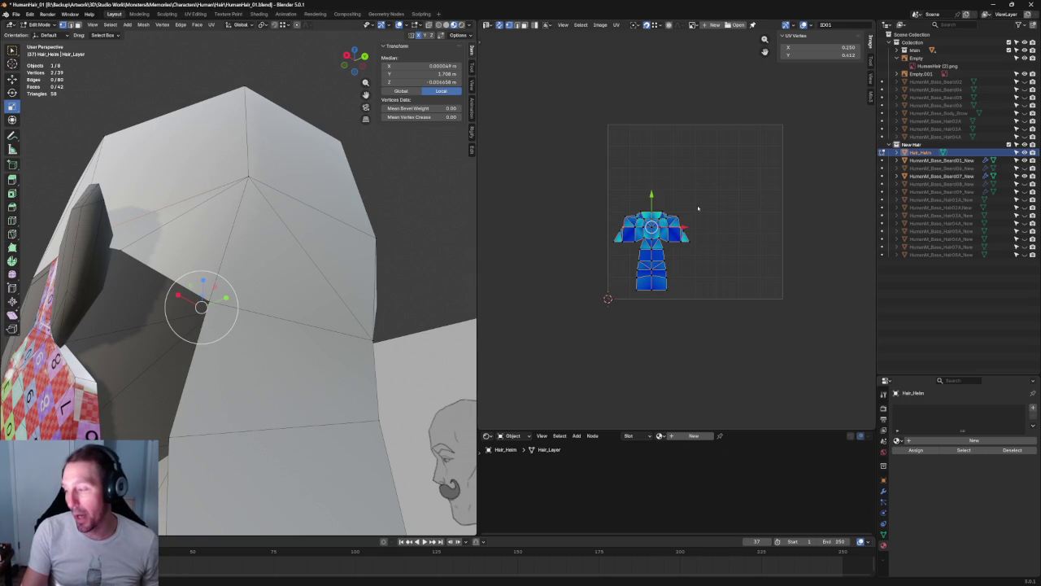
- Select all helmet UVs and move them into the UV grid
{"action": "key", "text": "a"}
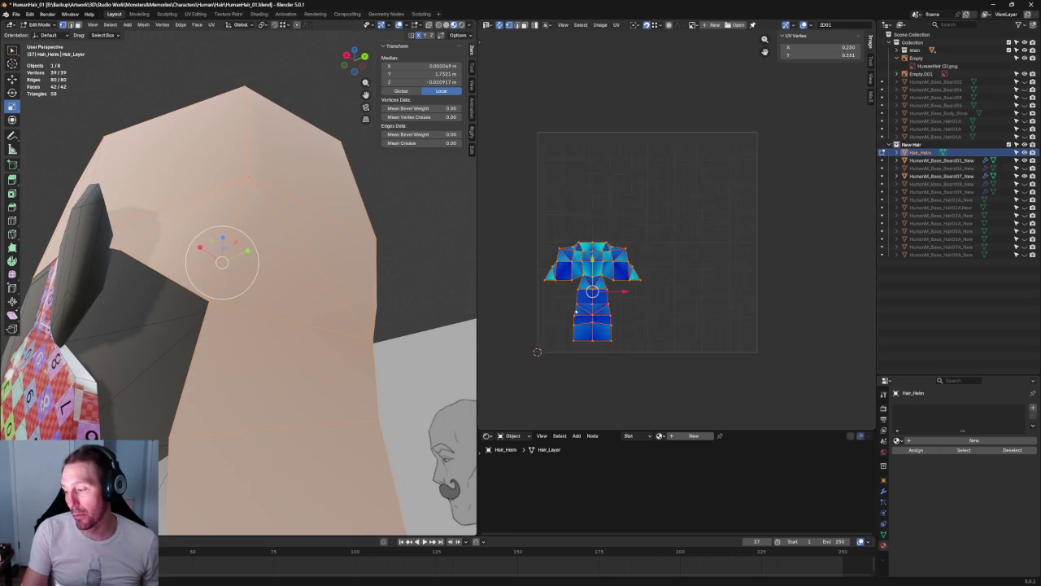
{"action": "scroll", "coordinate": [711, 212], "scroll_direction": "up", "scroll_amount": 2}
{"action": "scroll", "coordinate": [635, 243], "scroll_direction": "up", "scroll_amount": 2}
{"action": "key", "text": "g"}
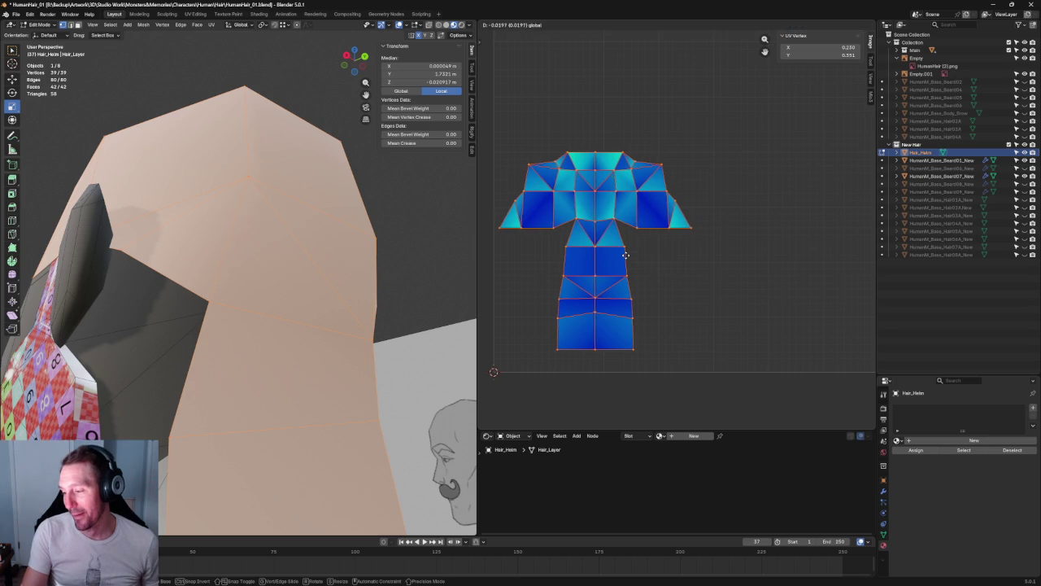
{"action": "left_click", "coordinate": [622, 255]}
{"action": "scroll", "coordinate": [623, 255], "scroll_direction": "down", "scroll_amount": 3}
{"action": "scroll", "coordinate": [622, 255], "scroll_direction": "down", "scroll_amount": 2}
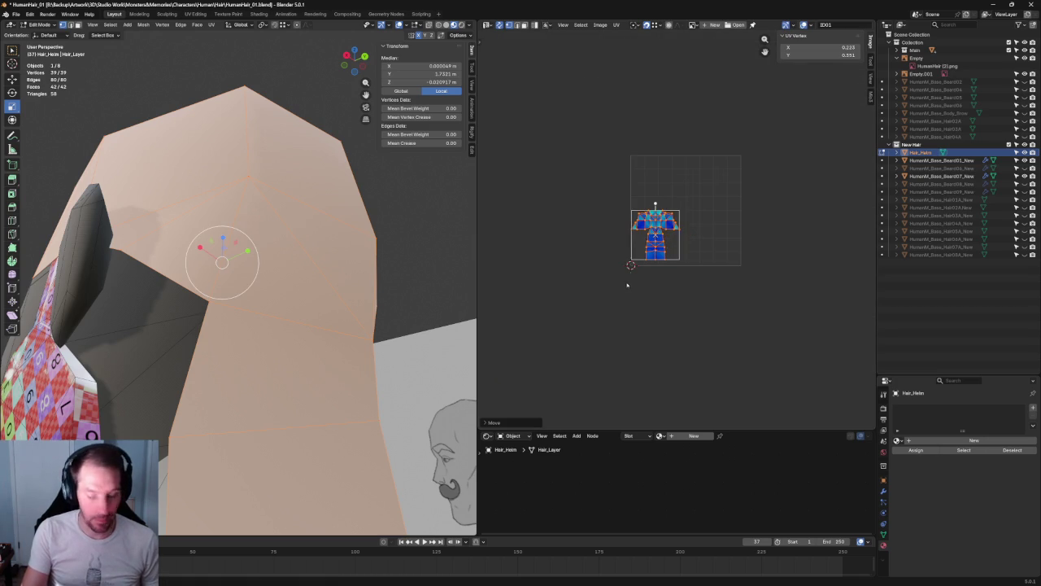
{"action": "middle_click_drag", "start_coordinate": [655, 257], "coordinate": [637, 266]}
- Enlarge the T-shaped helmet UV layout until it fills the UV square
{"action": "key", "text": "s"}
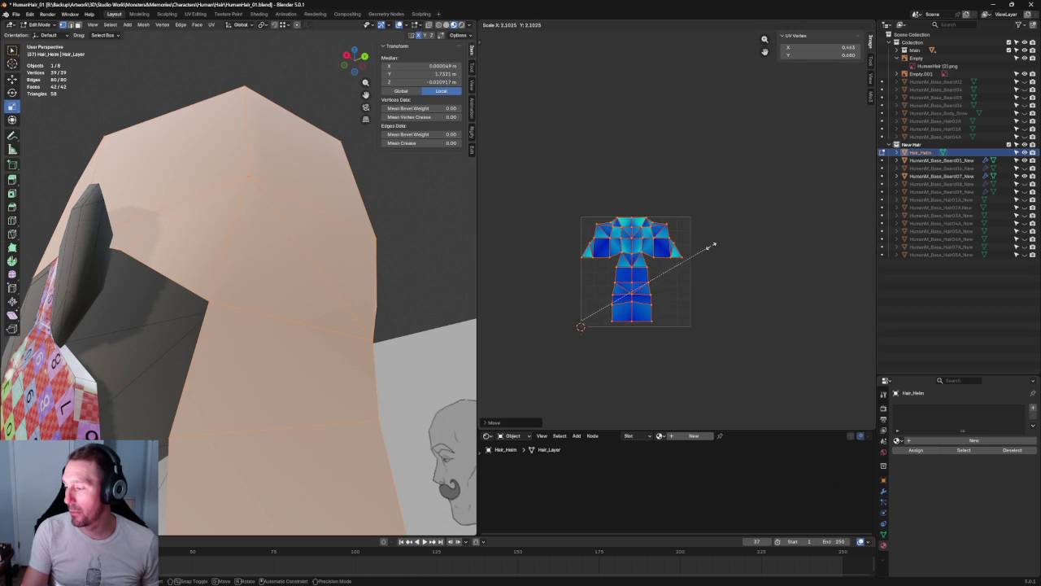
{"action": "left_click", "coordinate": [710, 245]}
{"action": "key", "text": "Home"}
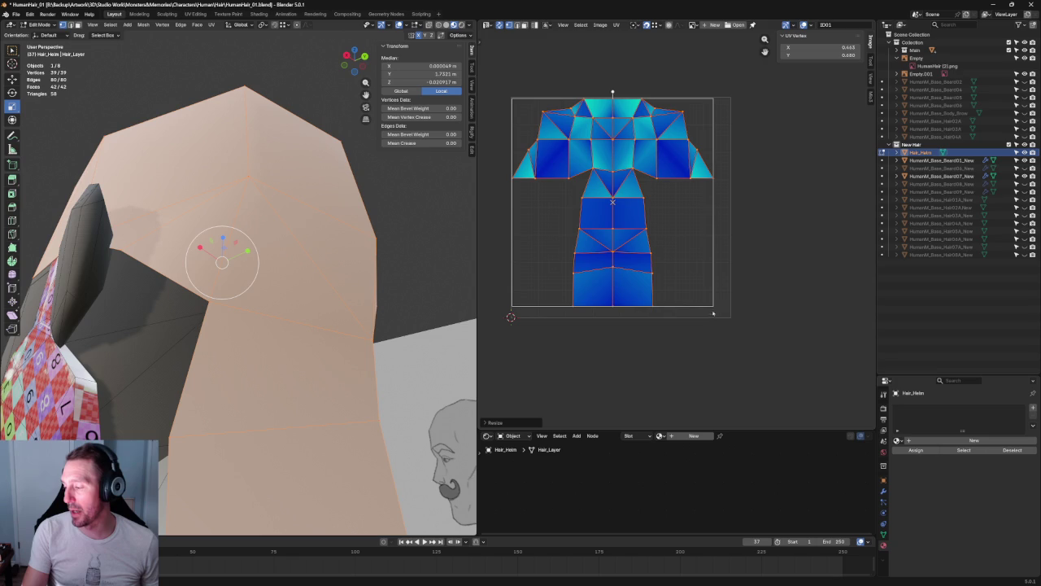
{"action": "left_click_drag", "start_coordinate": [712, 306], "coordinate": [720, 318]}
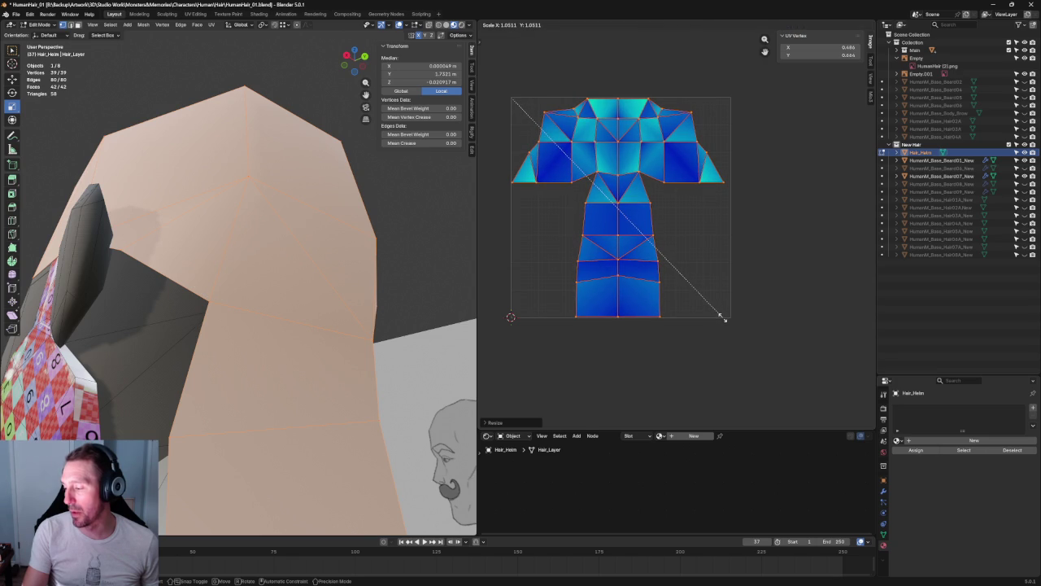
{"action": "scroll", "coordinate": [680, 296], "scroll_direction": "up", "scroll_amount": 2}
{"action": "scroll", "coordinate": [680, 295], "scroll_direction": "up", "scroll_amount": 2}
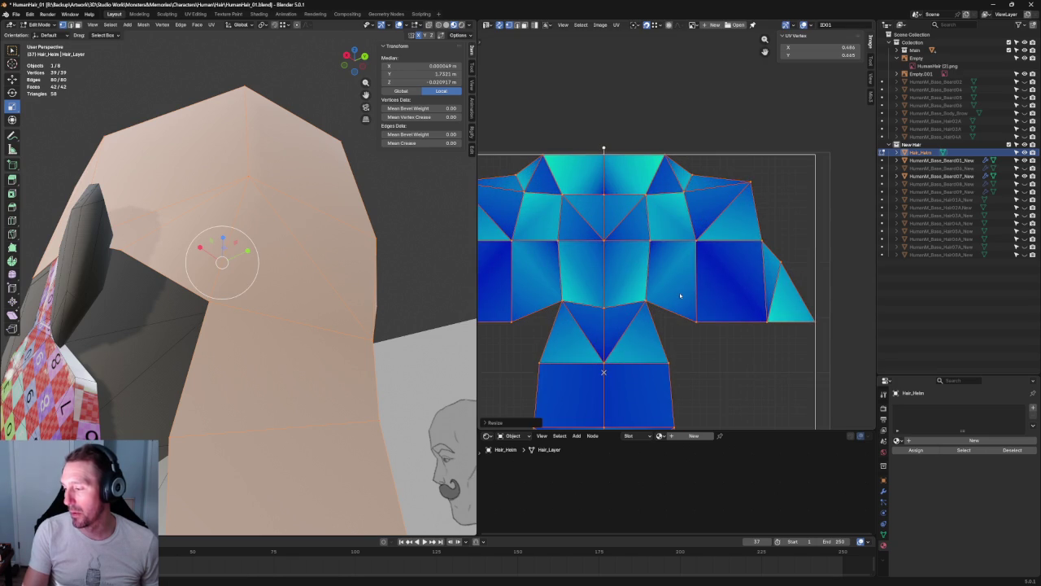
{"action": "scroll", "coordinate": [681, 303], "scroll_direction": "up", "scroll_amount": 2}
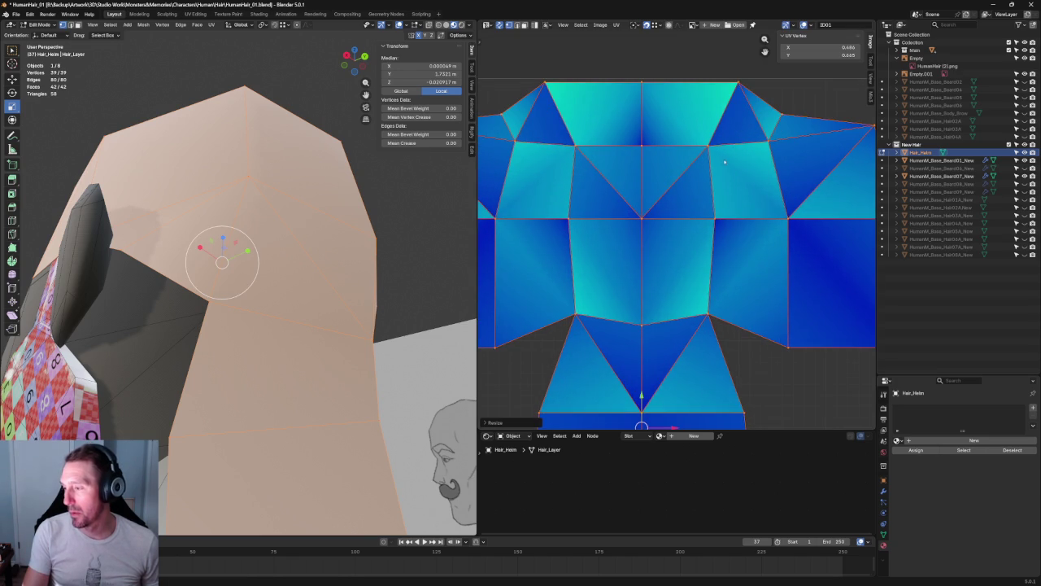
{"action": "scroll", "coordinate": [724, 162], "scroll_direction": "down", "scroll_amount": 5}
{"action": "scroll", "coordinate": [769, 156], "scroll_direction": "down", "scroll_amount": 2}
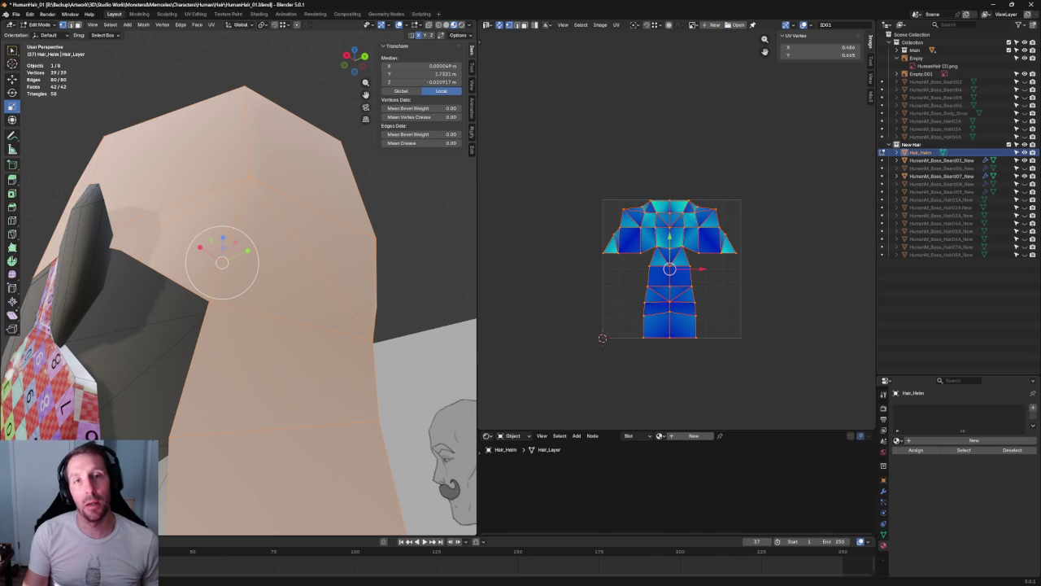
- Turn off UV Stretch in the UV Editor overlays
{"action": "scroll", "coordinate": [756, 283], "scroll_direction": "up", "scroll_amount": 2}
{"action": "scroll", "coordinate": [756, 283], "scroll_direction": "up", "scroll_amount": 2}
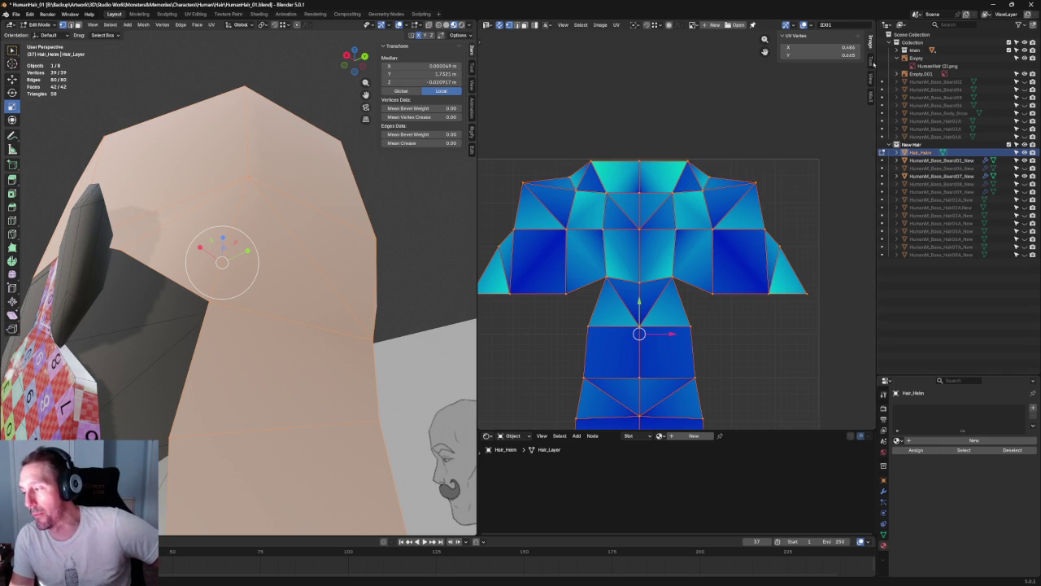
{"action": "left_click", "coordinate": [871, 61]}
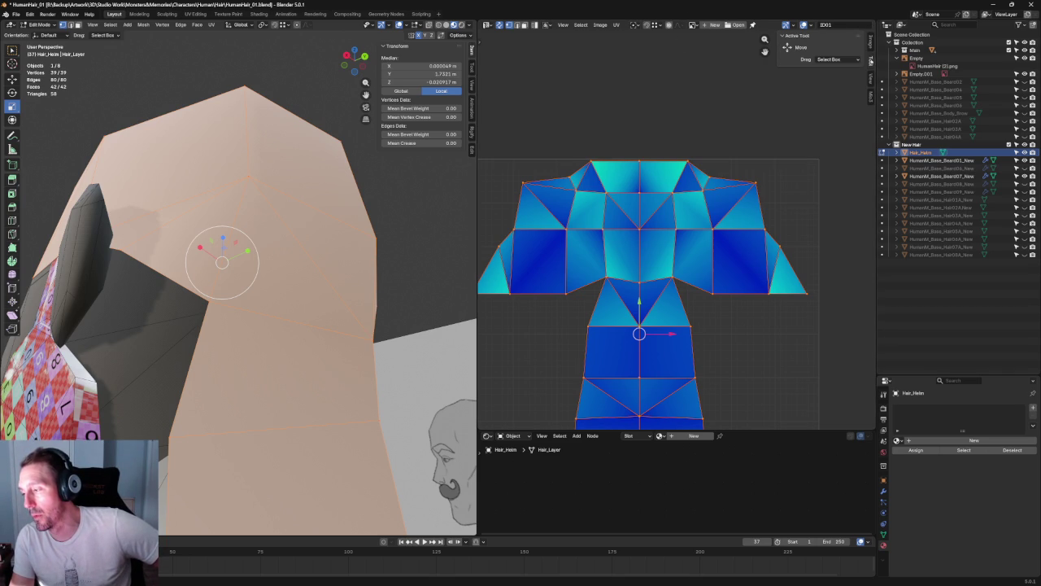
{"action": "left_click", "coordinate": [876, 44]}
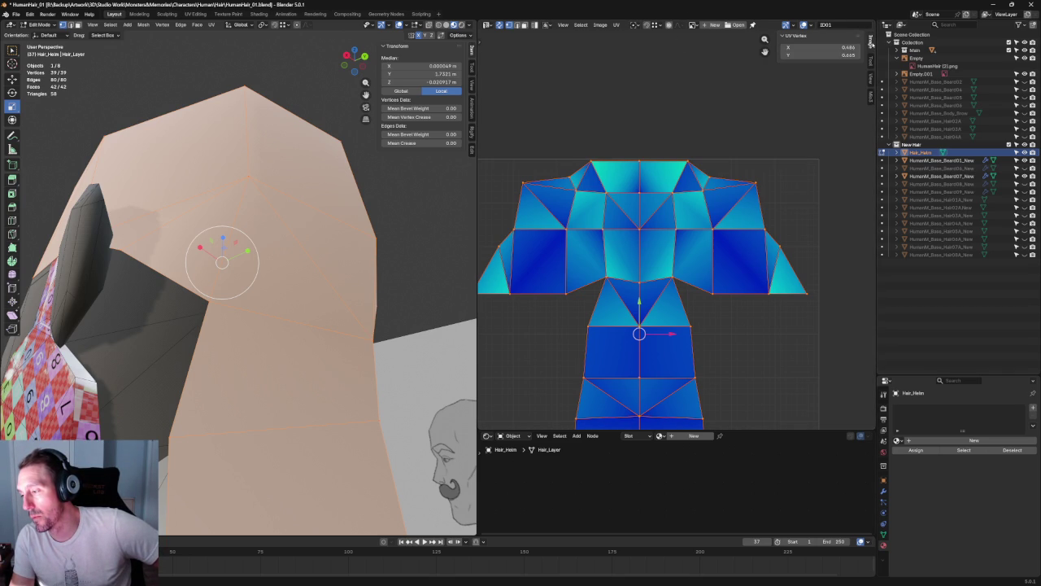
{"action": "left_click", "coordinate": [812, 25]}
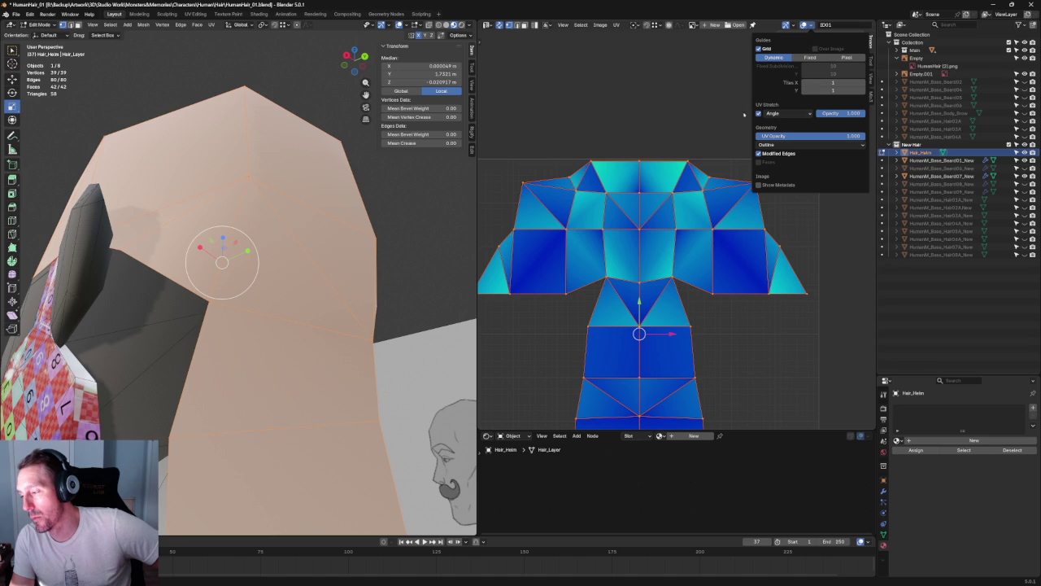
{"action": "left_click", "coordinate": [758, 114]}
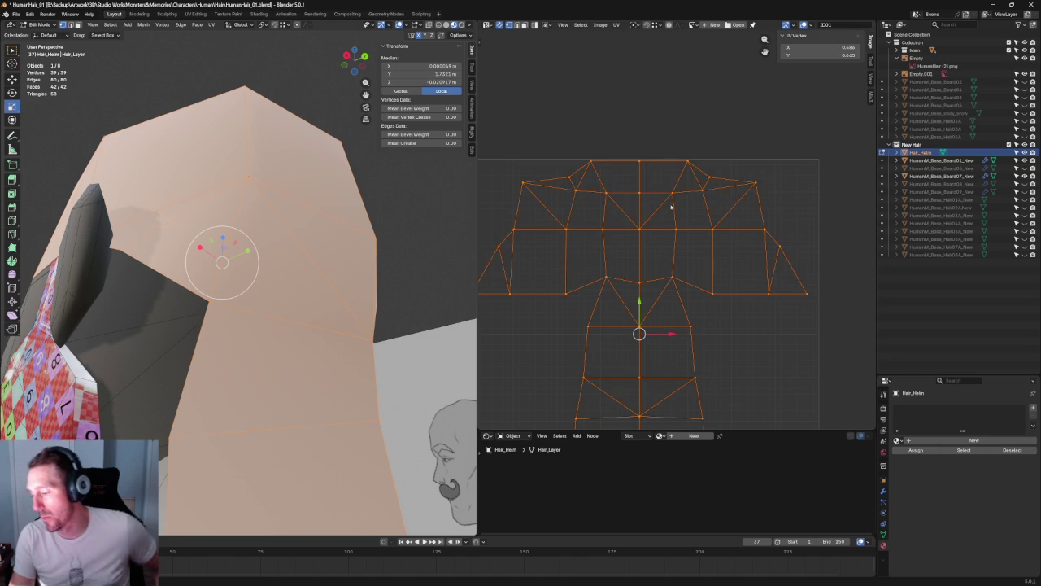
- Nudge the selected UV vertex slightly into place
{"action": "scroll", "coordinate": [692, 219], "scroll_direction": "up", "scroll_amount": 2}
{"action": "scroll", "coordinate": [689, 167], "scroll_direction": "up", "scroll_amount": 1}
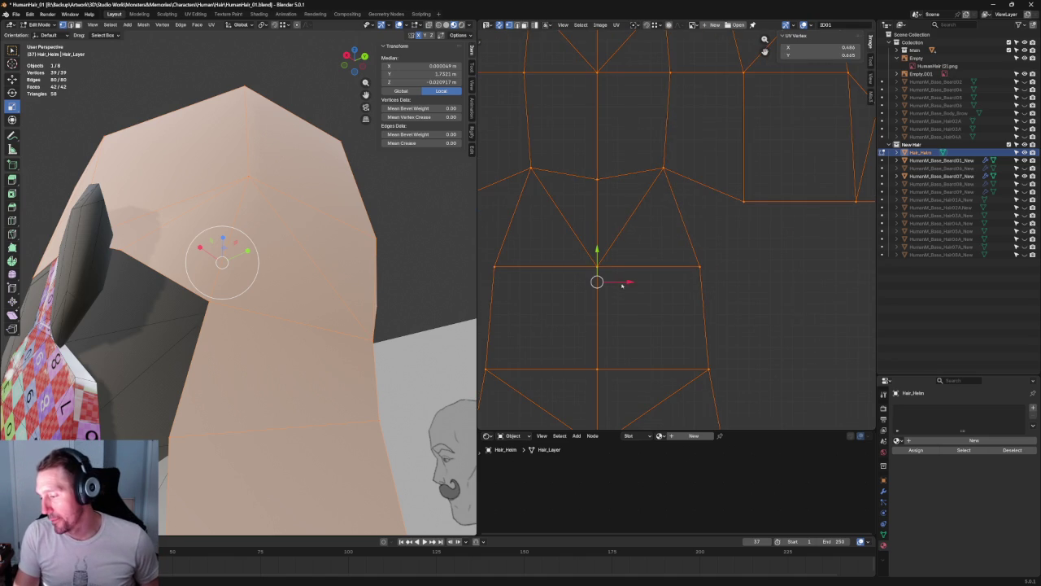
{"action": "key", "text": "g"}
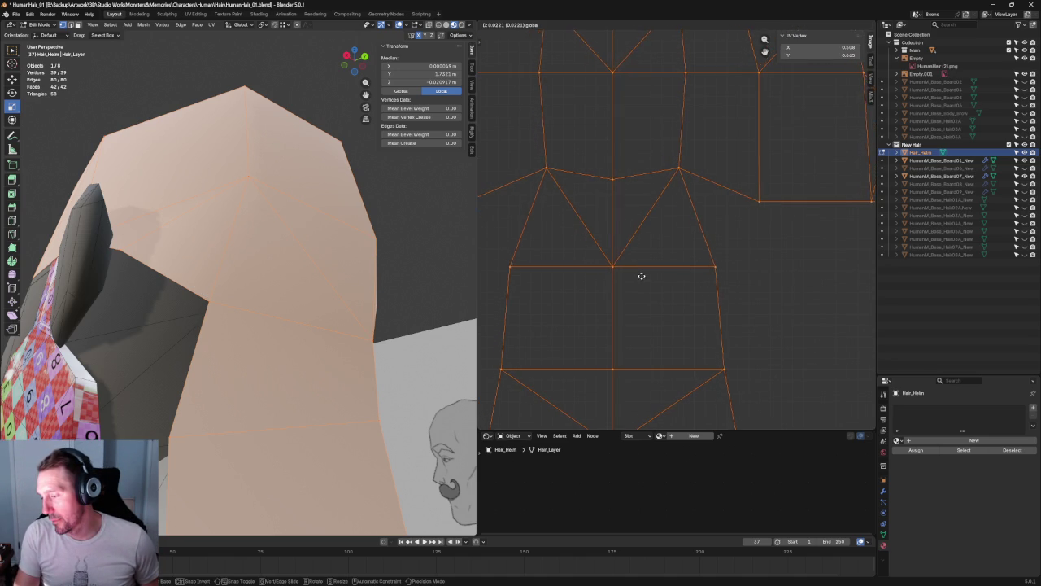
{"action": "left_click", "coordinate": [637, 276]}
{"action": "scroll", "coordinate": [647, 260], "scroll_direction": "down", "scroll_amount": 2}
{"action": "scroll", "coordinate": [655, 244], "scroll_direction": "down", "scroll_amount": 2}
{"action": "scroll", "coordinate": [651, 252], "scroll_direction": "up", "scroll_amount": 3}
{"action": "mouse_move", "coordinate": [643, 273]}
{"action": "middle_mouse_down"}
{"action": "mouse_move", "coordinate": [647, 139]}
{"action": "mouse_move", "coordinate": [678, 175]}
{"action": "middle_mouse_up"}
- Straighten the bottom row of helmet UV vertices into a horizontal line
{"action": "left_click_drag", "start_coordinate": [752, 257], "coordinate": [493, 322]}
{"action": "key", "text": "shift+w"}
{"action": "left_click", "coordinate": [679, 300]}
{"action": "scroll", "coordinate": [678, 300], "scroll_direction": "down", "scroll_amount": 2}
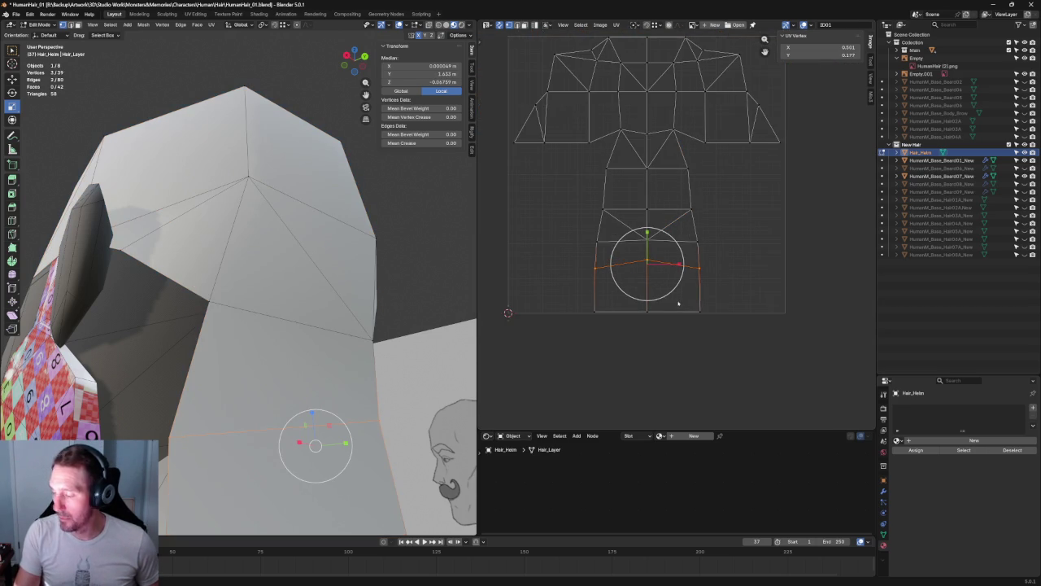
- Select each UV vertex row above in turn up to the top row, then deselect all
{"action": "left_click_drag", "start_coordinate": [730, 235], "coordinate": [564, 255]}
{"action": "left_click_drag", "start_coordinate": [742, 195], "coordinate": [570, 221]}
{"action": "left_click_drag", "start_coordinate": [723, 163], "coordinate": [577, 180]}
{"action": "left_click_drag", "start_coordinate": [780, 140], "coordinate": [480, 158]}
{"action": "left_click_drag", "start_coordinate": [772, 78], "coordinate": [535, 109]}
{"action": "left_click_drag", "start_coordinate": [706, 55], "coordinate": [588, 71]}
{"action": "key", "text": "alt+a"}
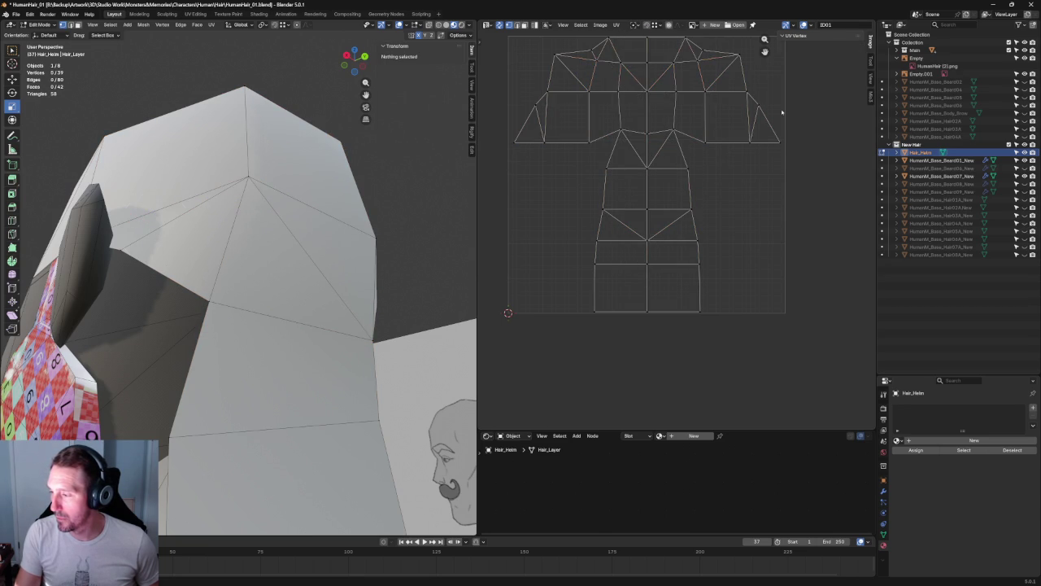
{"action": "scroll", "coordinate": [776, 202], "scroll_direction": "down", "scroll_amount": 4}
{"action": "scroll", "coordinate": [662, 147], "scroll_direction": "up", "scroll_amount": 4}
{"action": "scroll", "coordinate": [646, 133], "scroll_direction": "up", "scroll_amount": 2}
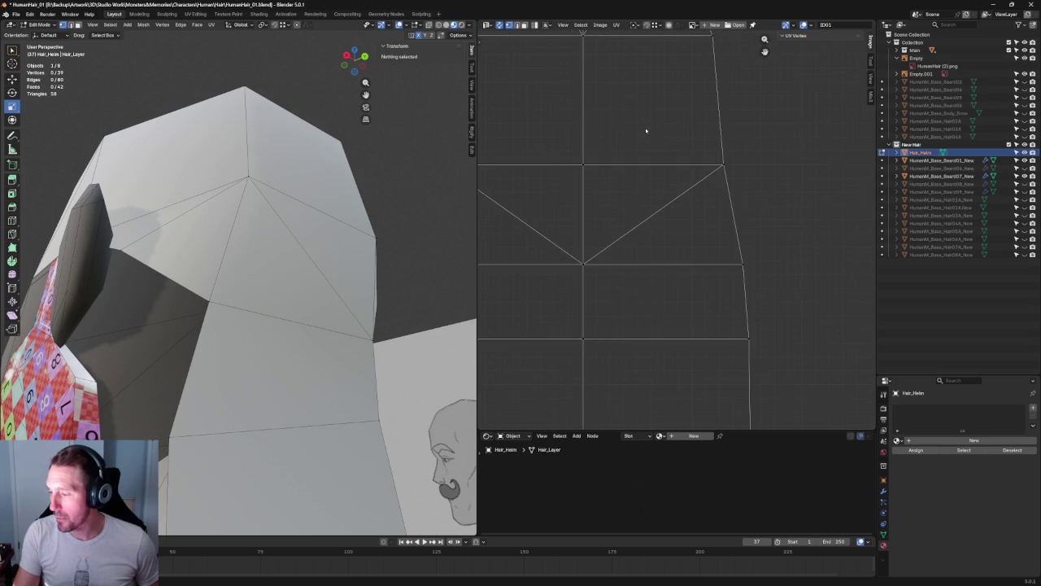
{"action": "scroll", "coordinate": [642, 253], "scroll_direction": "down", "scroll_amount": 7}
{"action": "scroll", "coordinate": [686, 259], "scroll_direction": "up", "scroll_amount": 4}
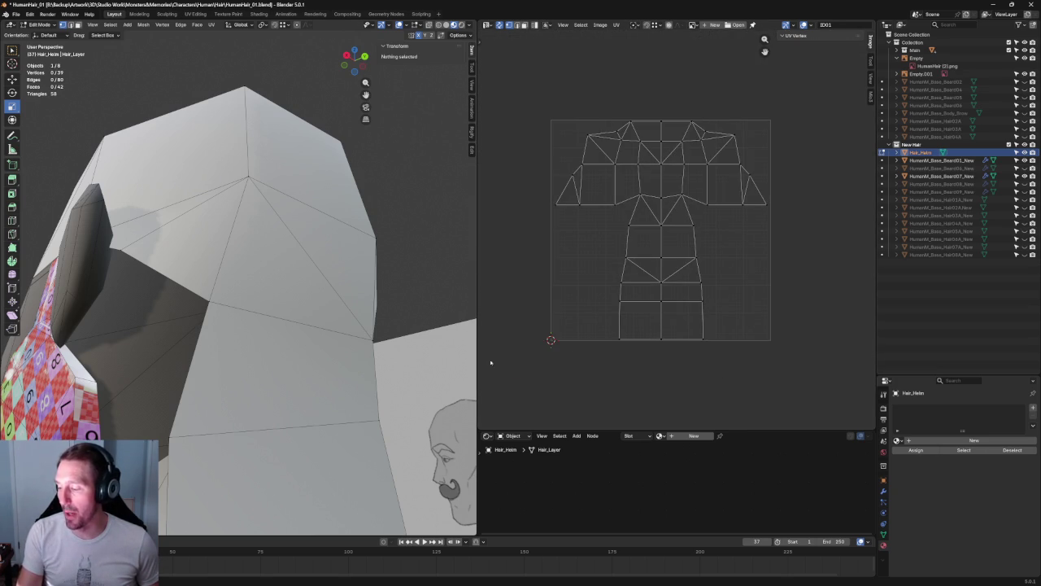
- Switch to Object Mode and select Hair_Helm plus the shawl mesh
{"action": "scroll", "coordinate": [282, 328], "scroll_direction": "down", "scroll_amount": 5}
{"action": "key", "text": "Tab"}
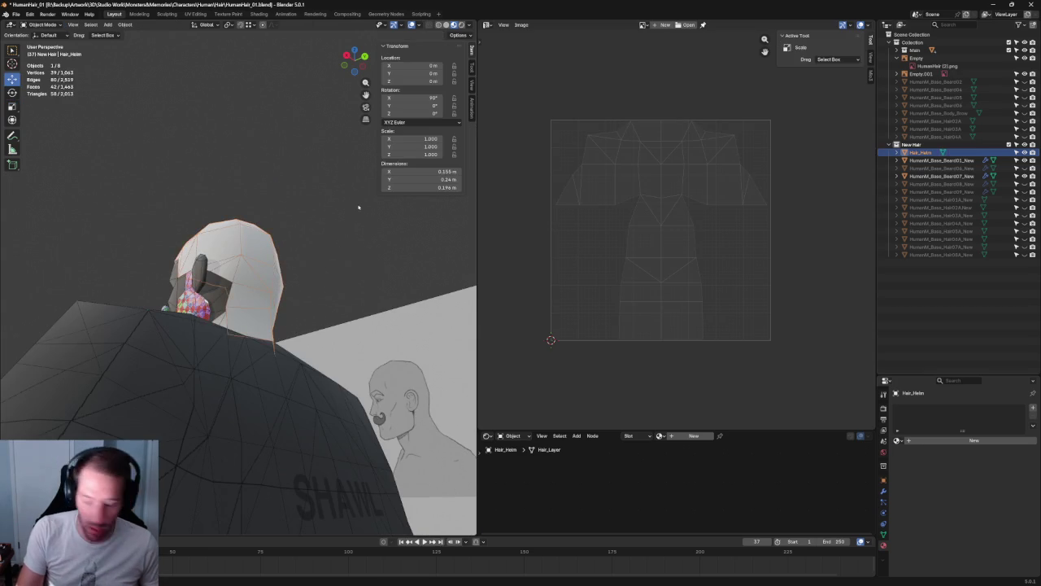
{"action": "middle_click_drag", "start_coordinate": [311, 259], "coordinate": [312, 255]}
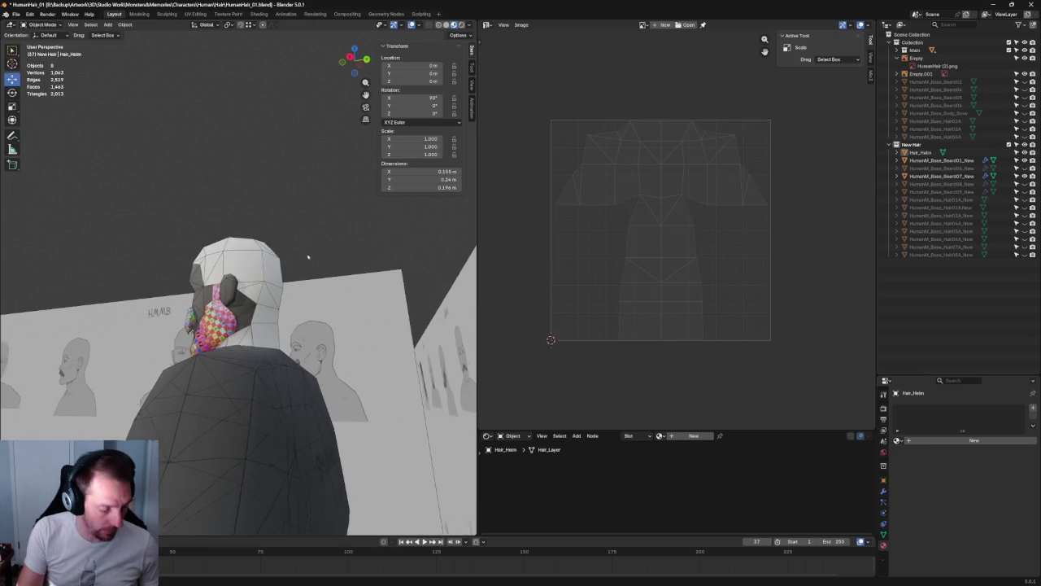
{"action": "left_click", "coordinate": [265, 285]}
{"action": "left_click", "coordinate": [188, 276], "text": "shift"}
{"action": "mouse_move", "coordinate": [188, 276]}
{"action": "middle_mouse_down"}
{"action": "mouse_move", "coordinate": [329, 266]}
{"action": "mouse_move", "coordinate": [61, 41]}
{"action": "middle_mouse_up"}
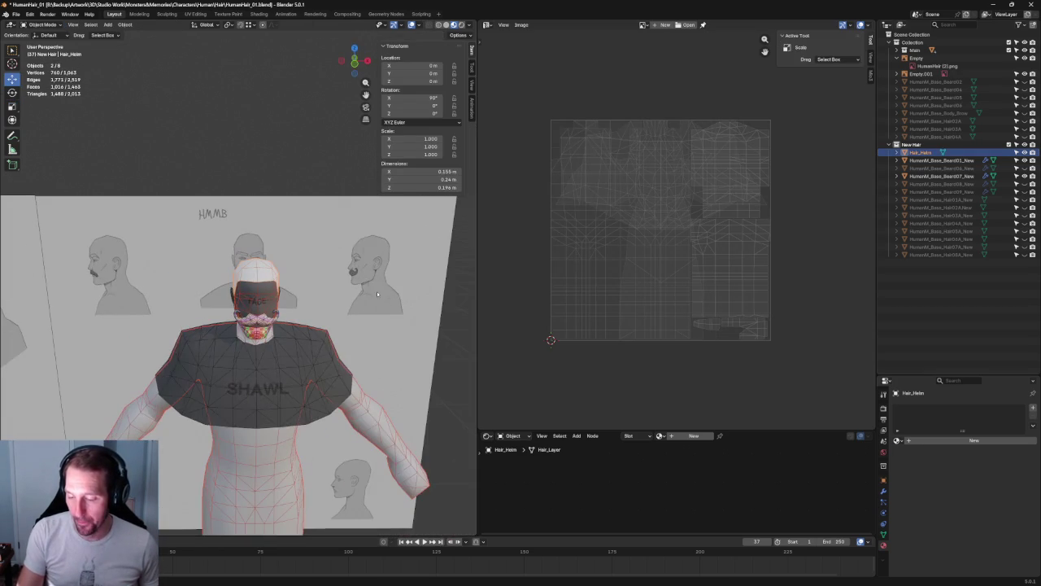
- Choose the FBX export format for the selected hair objects
{"action": "left_click", "coordinate": [16, 14]}
{"action": "mouse_move", "coordinate": [31, 133]}
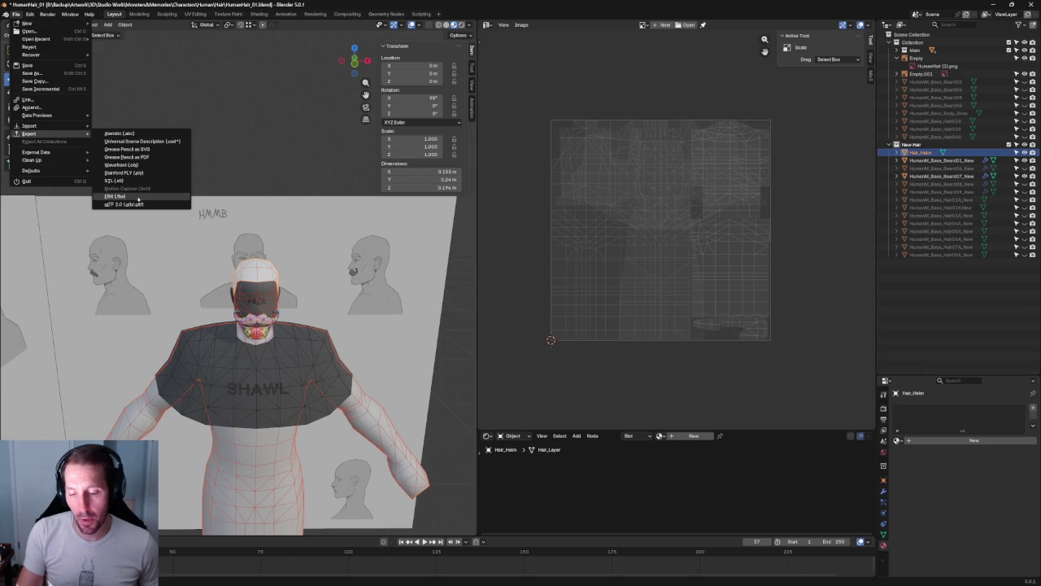
{"action": "left_click", "coordinate": [114, 196]}
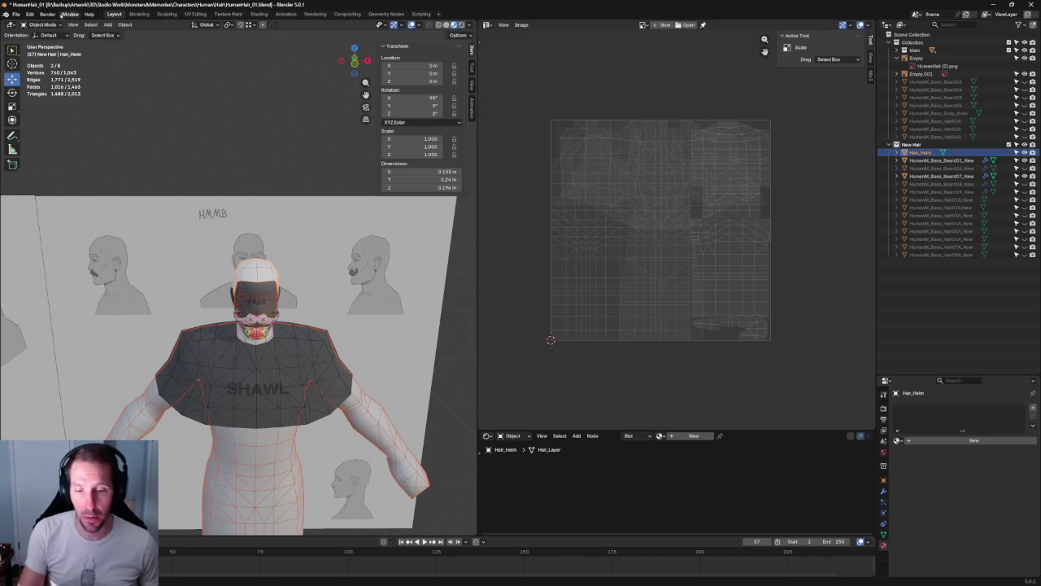
{"action": "left_click", "coordinate": [15, 15]}
{"action": "mouse_move", "coordinate": [30, 133]}
{"action": "left_click", "coordinate": [145, 205]}
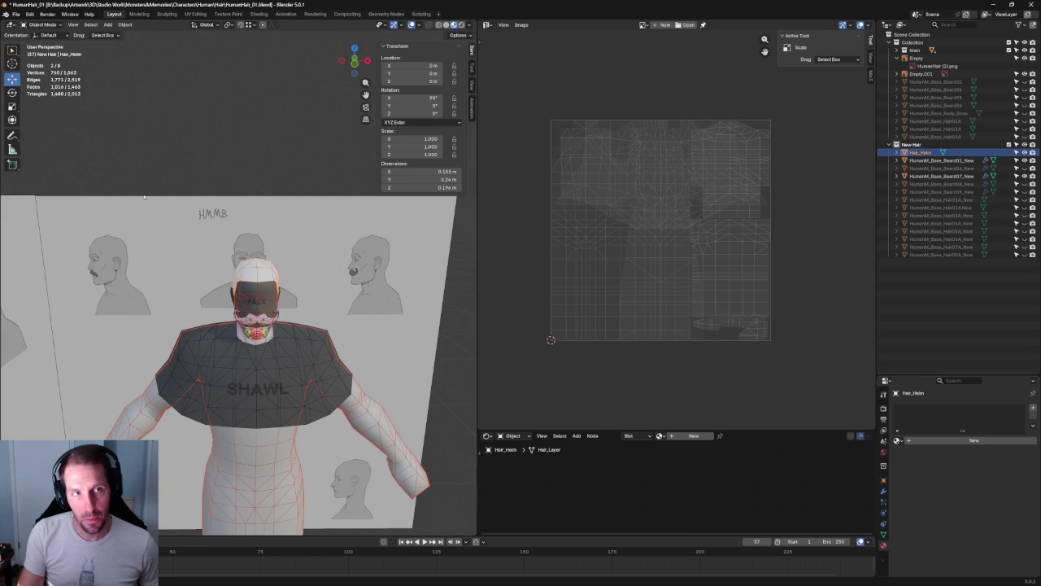
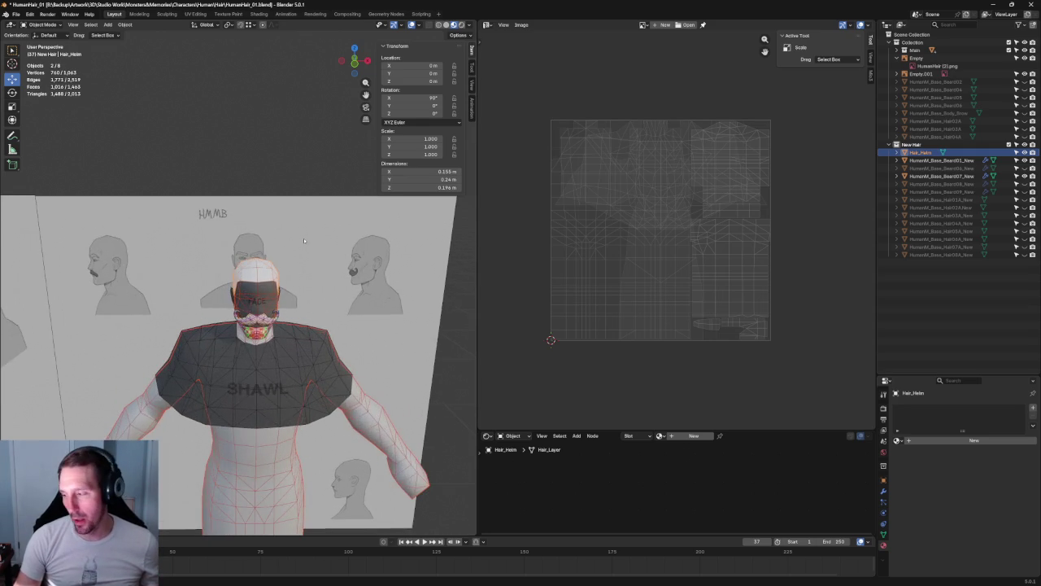
- Inspect the head from the right side view, zooming and orbiting around the beard and ear
{"action": "key", "text": "KP_3"}
{"action": "scroll", "coordinate": [237, 311], "scroll_direction": "up", "scroll_amount": 6}
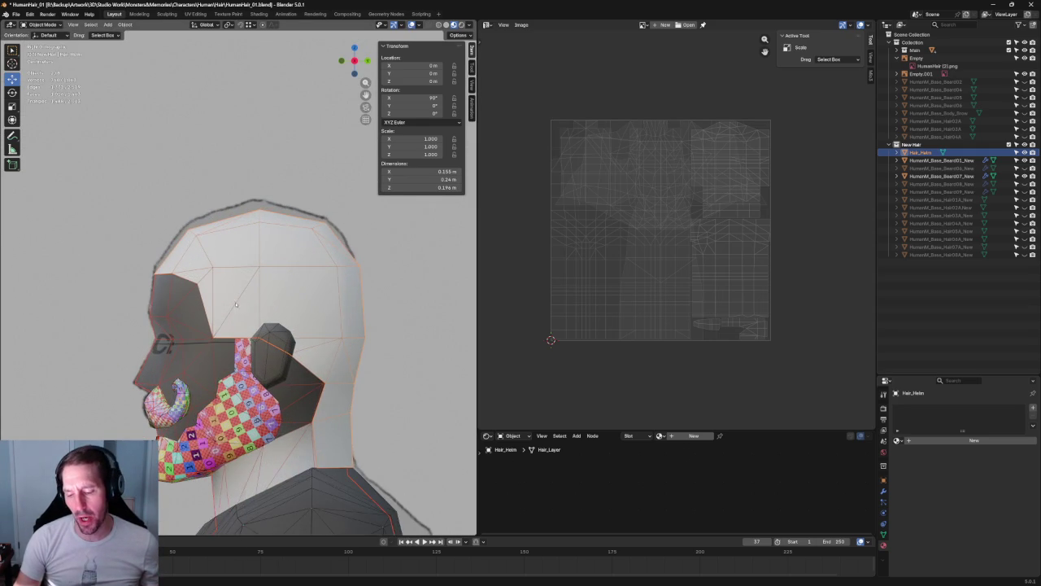
{"action": "middle_click_drag", "start_coordinate": [235, 305], "coordinate": [264, 288]}
{"action": "scroll", "coordinate": [269, 283], "scroll_direction": "up", "scroll_amount": 4}
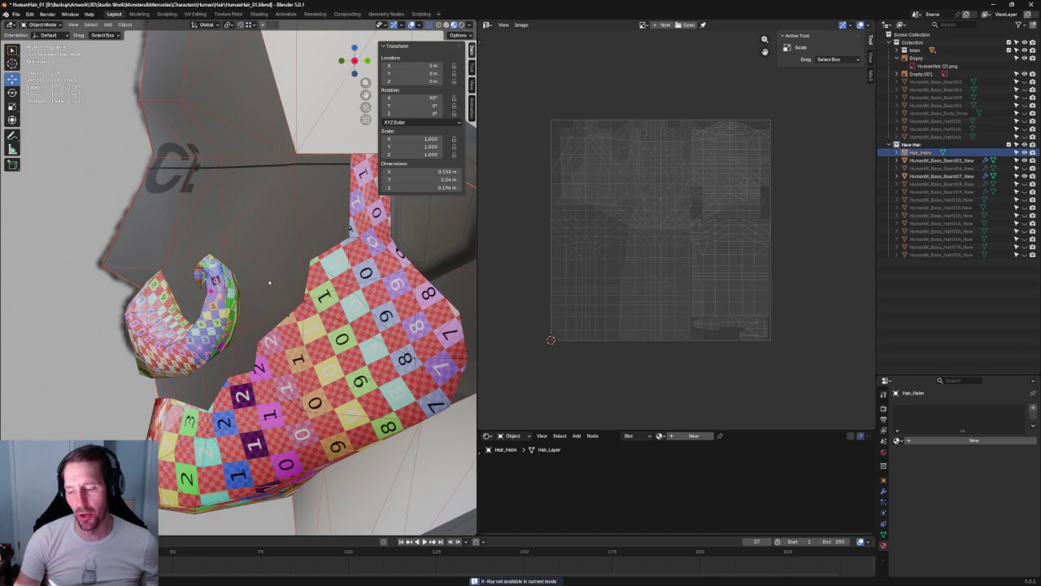
{"action": "scroll", "coordinate": [269, 283], "scroll_direction": "down", "scroll_amount": 3}
{"action": "scroll", "coordinate": [267, 304], "scroll_direction": "down", "scroll_amount": 2}
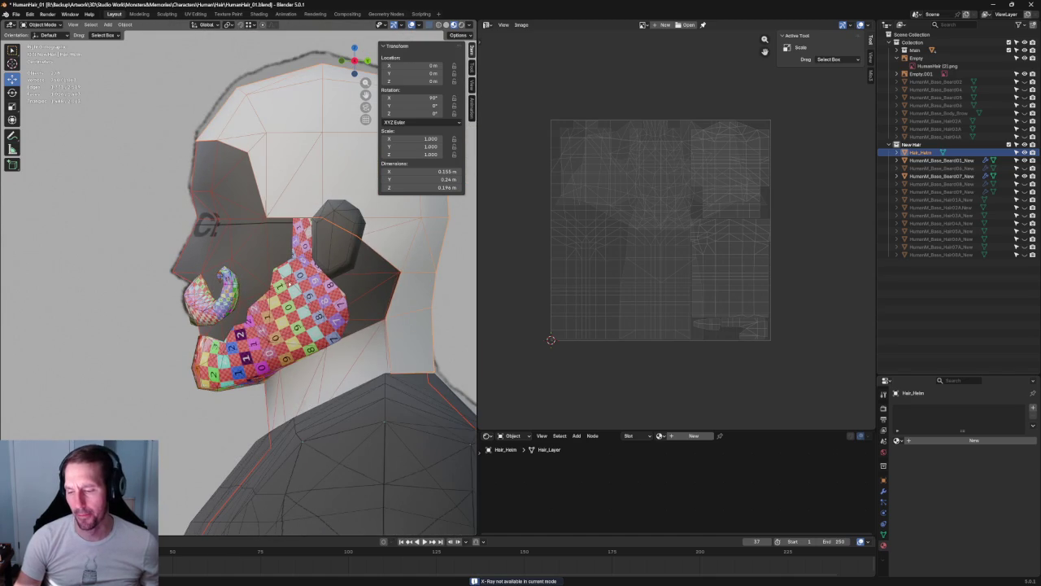
{"action": "scroll", "coordinate": [222, 316], "scroll_direction": "down", "scroll_amount": 2}
{"action": "scroll", "coordinate": [223, 315], "scroll_direction": "down", "scroll_amount": 2}
{"action": "scroll", "coordinate": [223, 316], "scroll_direction": "down", "scroll_amount": 4}
{"action": "key", "text": "KP_3"}
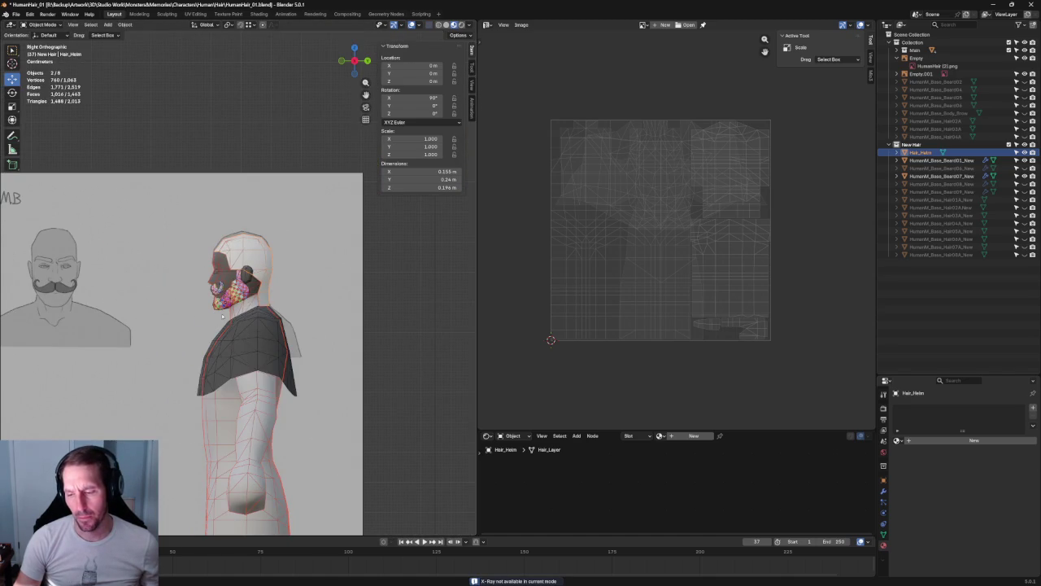
- Switch to the front view, frame the face and mask, and select the moustache object
{"action": "left_click", "coordinate": [420, 358]}
{"action": "key", "text": "grave"}
{"action": "left_click", "coordinate": [412, 324]}
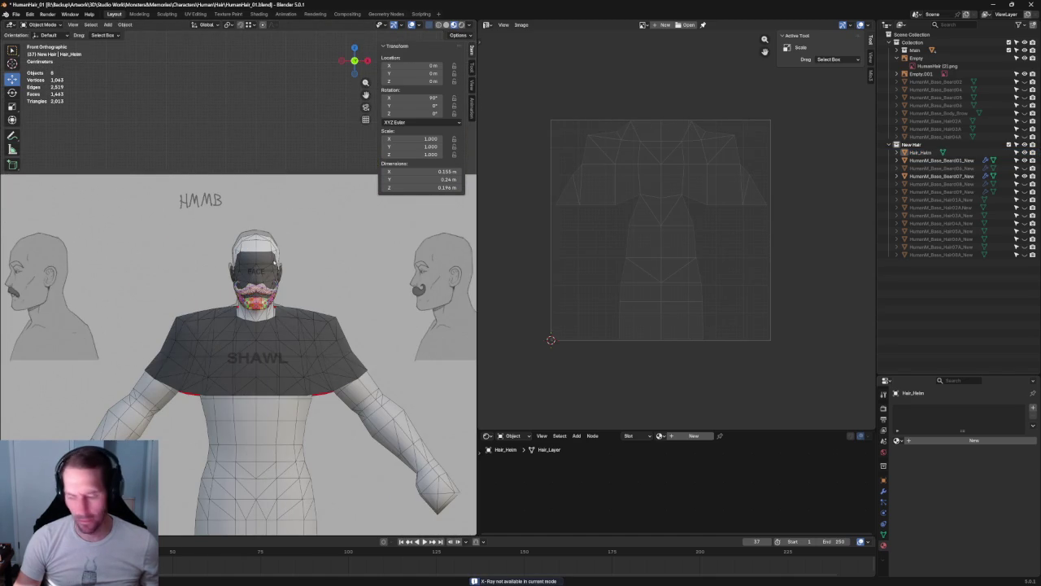
{"action": "scroll", "coordinate": [238, 278], "scroll_direction": "up", "scroll_amount": 2}
{"action": "scroll", "coordinate": [238, 277], "scroll_direction": "up", "scroll_amount": 6}
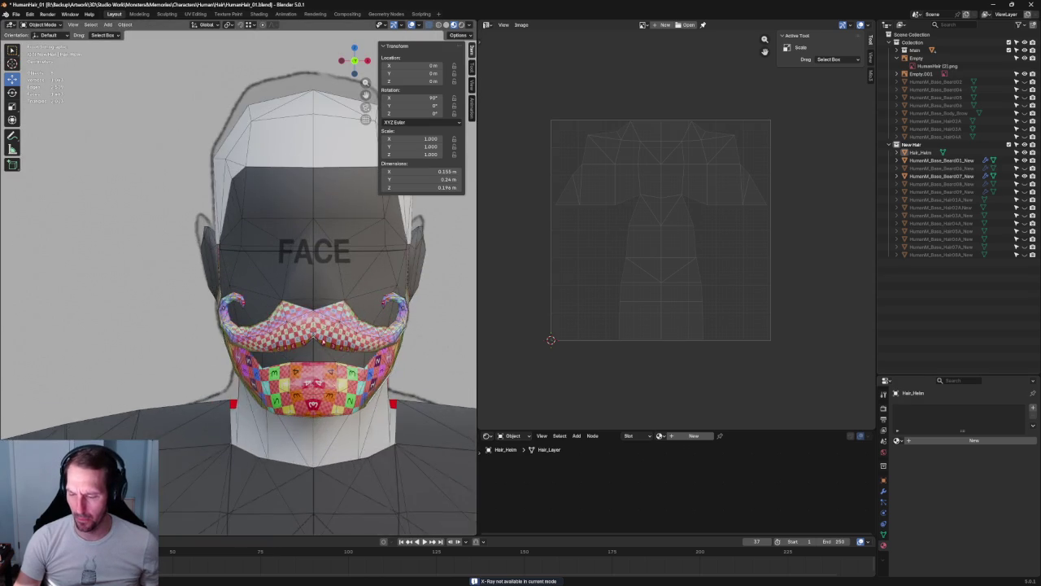
{"action": "middle_click_drag", "start_coordinate": [337, 340], "coordinate": [228, 297], "text": "shift"}
{"action": "scroll", "coordinate": [228, 297], "scroll_direction": "up", "scroll_amount": 1}
{"action": "scroll", "coordinate": [236, 297], "scroll_direction": "up", "scroll_amount": 5}
{"action": "left_click", "coordinate": [236, 297]}
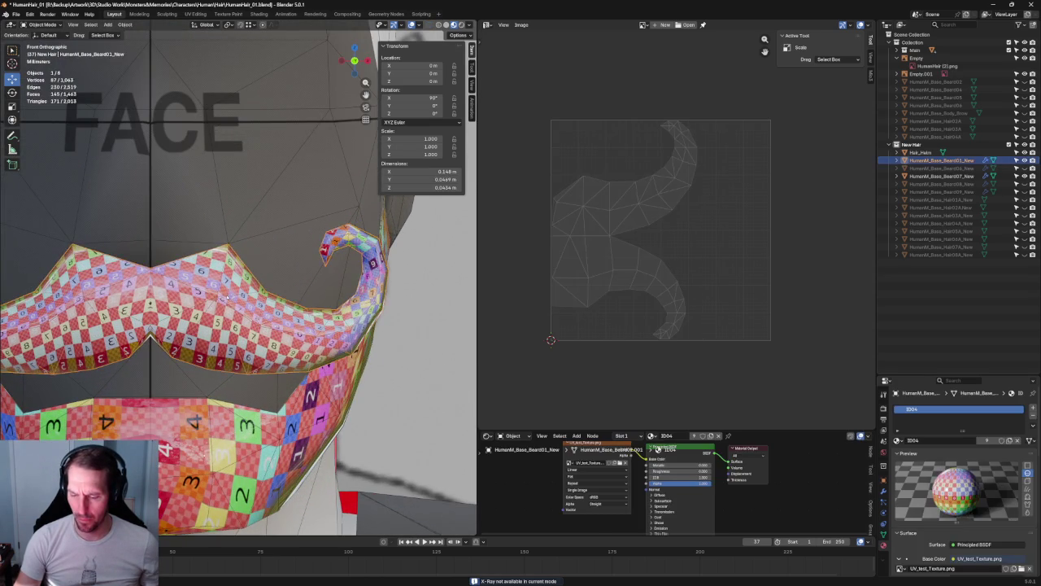
- Bring the moustache UV island into view, enter Edit Mode, and select all its UVs
{"action": "scroll", "coordinate": [236, 297], "scroll_direction": "down", "scroll_amount": 6}
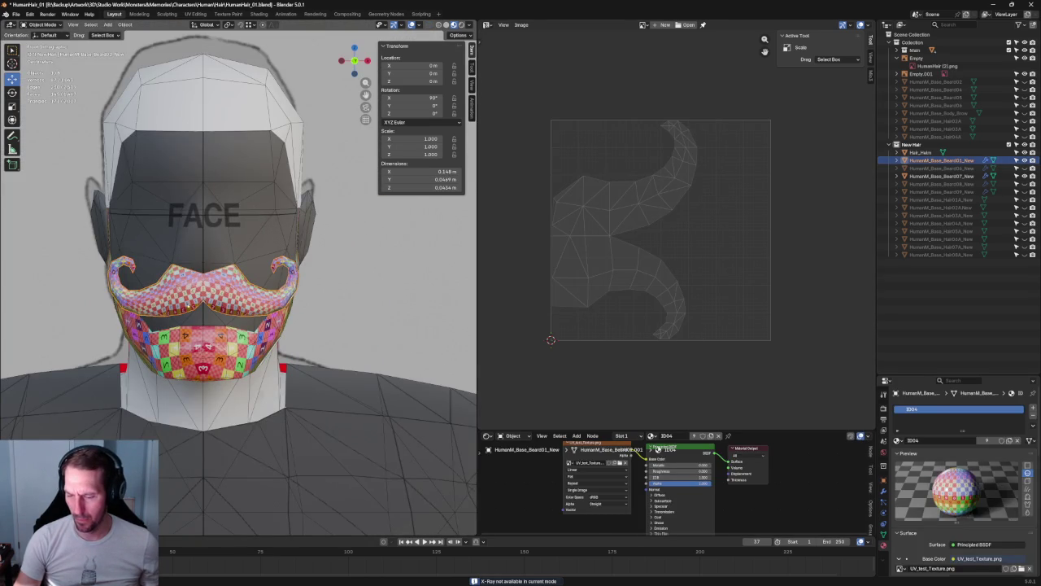
{"action": "scroll", "coordinate": [238, 280], "scroll_direction": "up", "scroll_amount": 4}
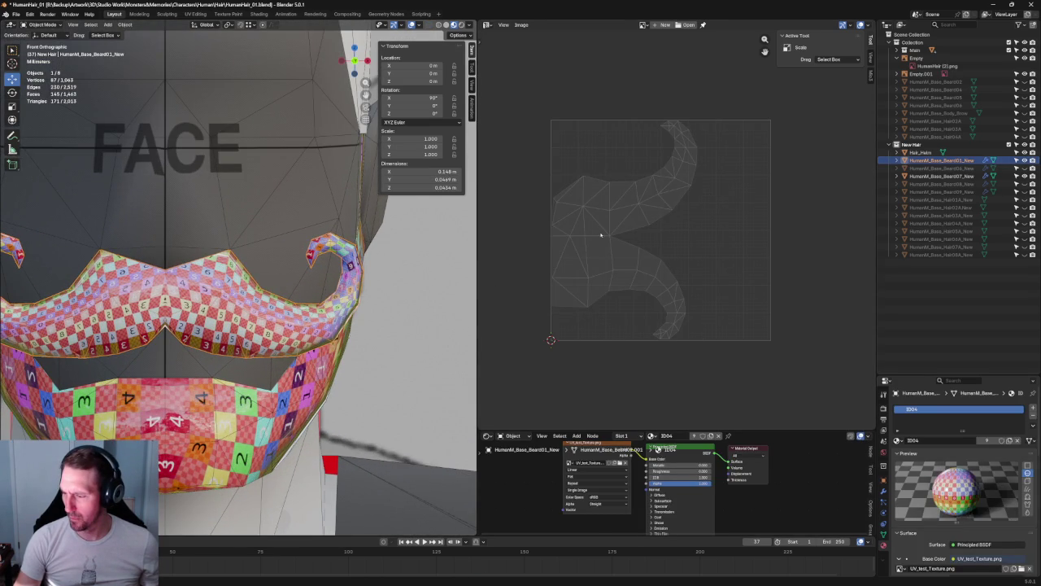
{"action": "scroll", "coordinate": [600, 233], "scroll_direction": "up", "scroll_amount": 4}
{"action": "middle_click_drag", "start_coordinate": [569, 239], "coordinate": [773, 249]}
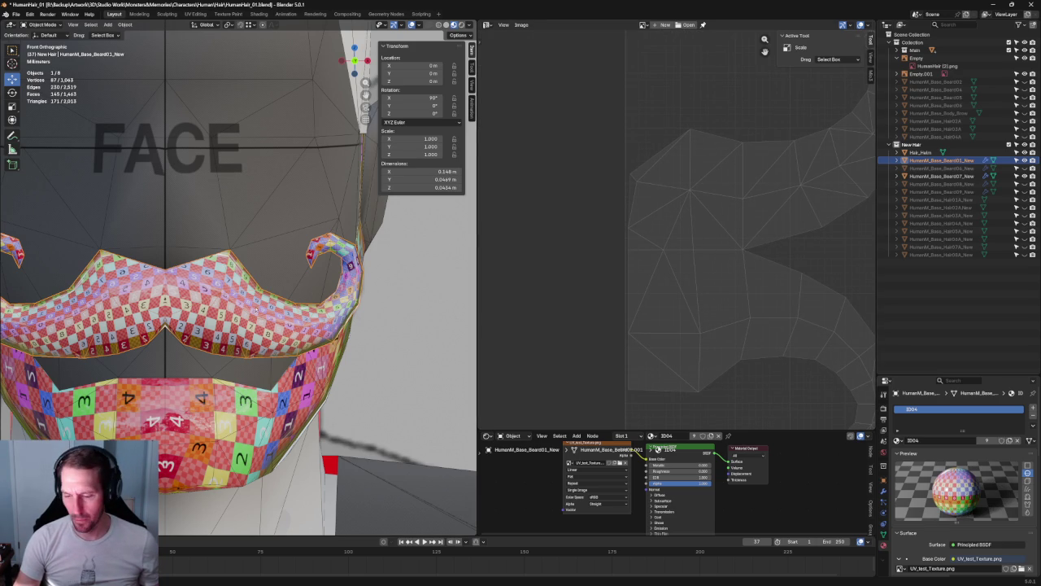
{"action": "key", "text": "Tab"}
{"action": "left_click_drag", "start_coordinate": [573, 149], "coordinate": [639, 433]}
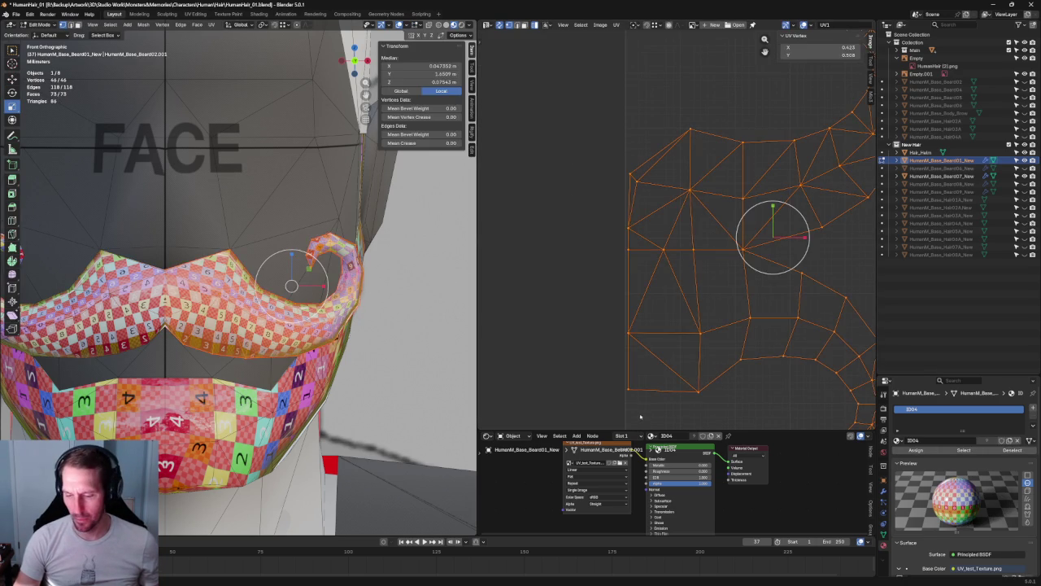
- Select the left column of UV vertices and align it vertically with Shift+W
{"action": "scroll", "coordinate": [189, 326], "scroll_direction": "up", "scroll_amount": 2}
{"action": "scroll", "coordinate": [189, 325], "scroll_direction": "up", "scroll_amount": 2}
{"action": "scroll", "coordinate": [189, 326], "scroll_direction": "up", "scroll_amount": 2}
{"action": "scroll", "coordinate": [189, 326], "scroll_direction": "up", "scroll_amount": 2}
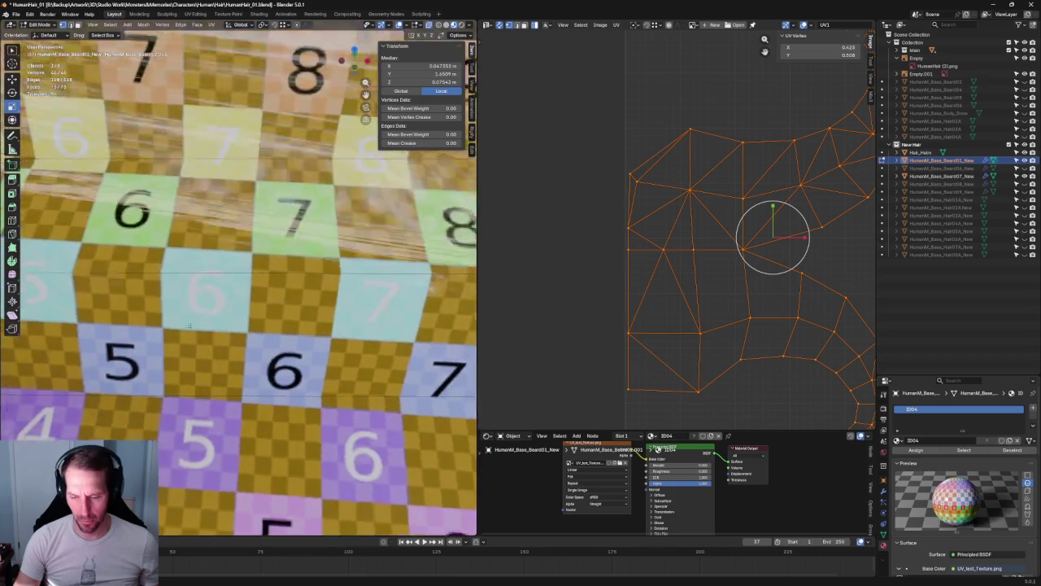
{"action": "scroll", "coordinate": [189, 325], "scroll_direction": "down", "scroll_amount": 6}
{"action": "mouse_move", "coordinate": [189, 325]}
{"action": "middle_mouse_down"}
{"action": "mouse_move", "coordinate": [294, 245]}
{"action": "mouse_move", "coordinate": [301, 325]}
{"action": "middle_mouse_up"}
{"action": "scroll", "coordinate": [244, 285], "scroll_direction": "up", "scroll_amount": 2}
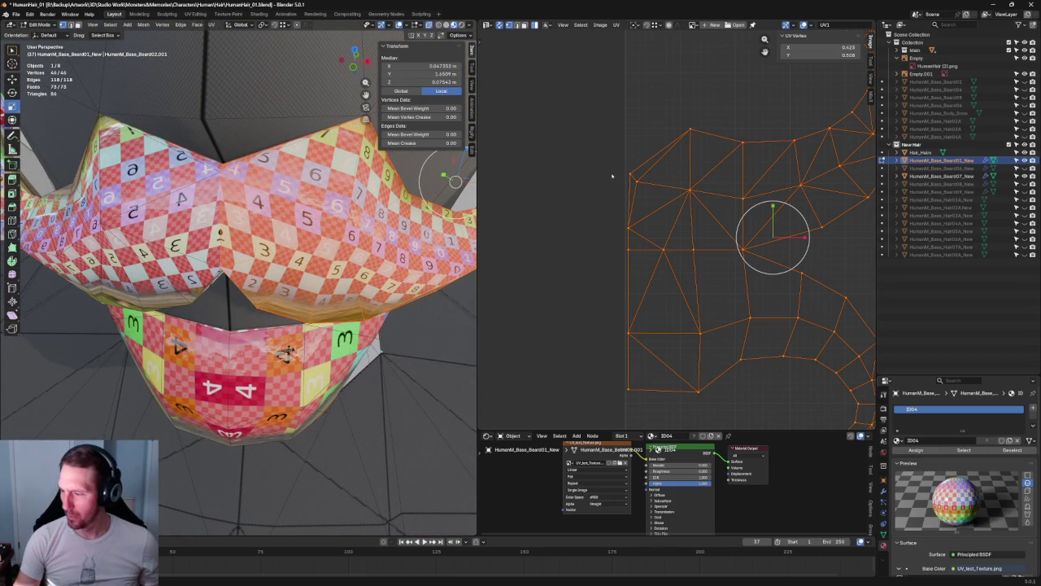
{"action": "key", "text": "alt+a"}
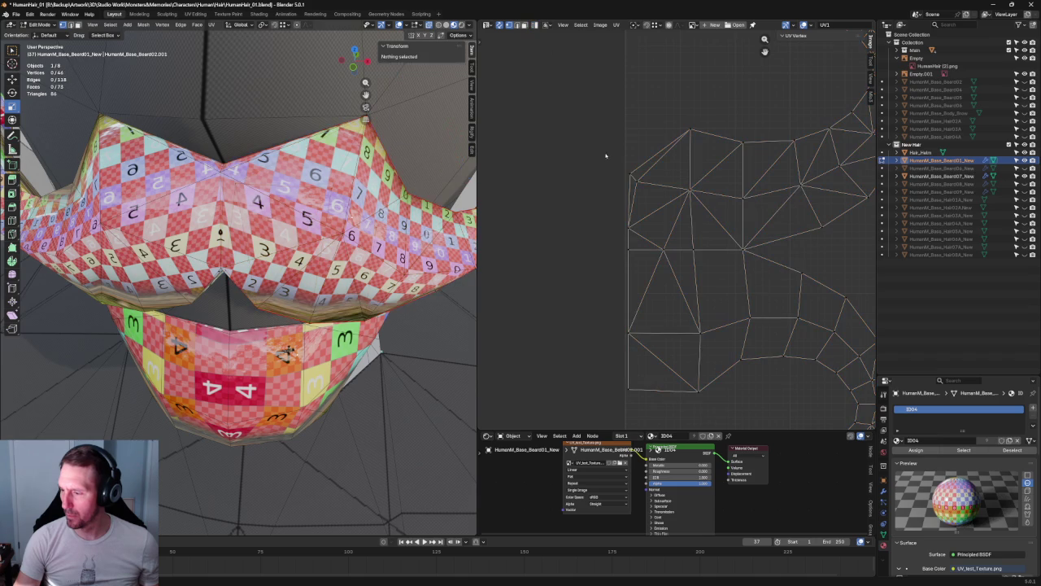
{"action": "left_click", "coordinate": [629, 173]}
{"action": "left_click_drag", "start_coordinate": [603, 204], "coordinate": [609, 423], "text": "shift"}
{"action": "key", "text": "shift+w"}
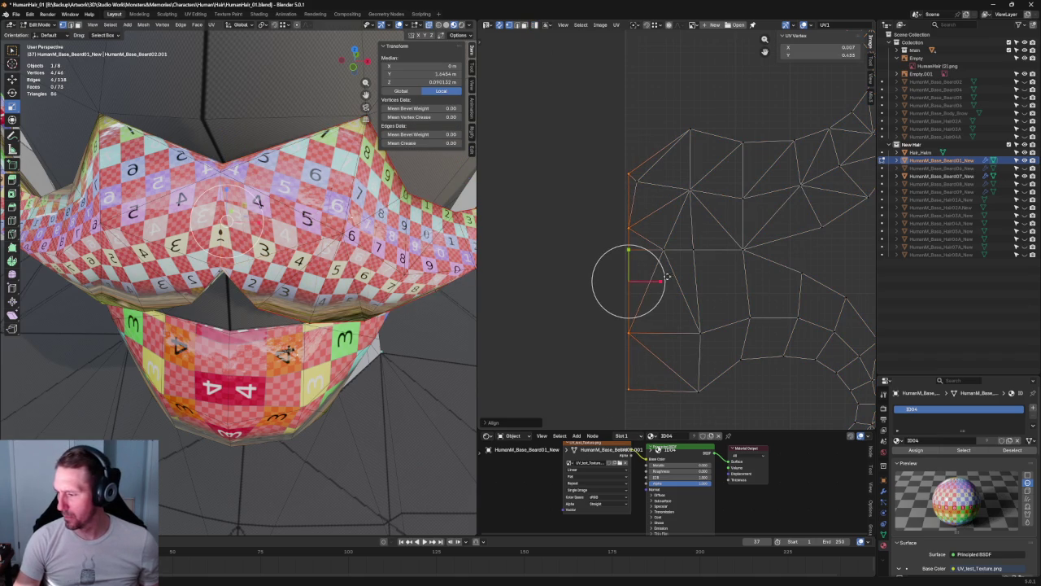
- Box-select the upper UV area and unwrap the moustache into a new UV layout
{"action": "scroll", "coordinate": [665, 282], "scroll_direction": "up", "scroll_amount": 2}
{"action": "scroll", "coordinate": [675, 245], "scroll_direction": "up", "scroll_amount": 1}
{"action": "left_click_drag", "start_coordinate": [770, 96], "coordinate": [628, 140]}
{"action": "key", "text": "u"}
{"action": "left_click", "coordinate": [637, 133]}
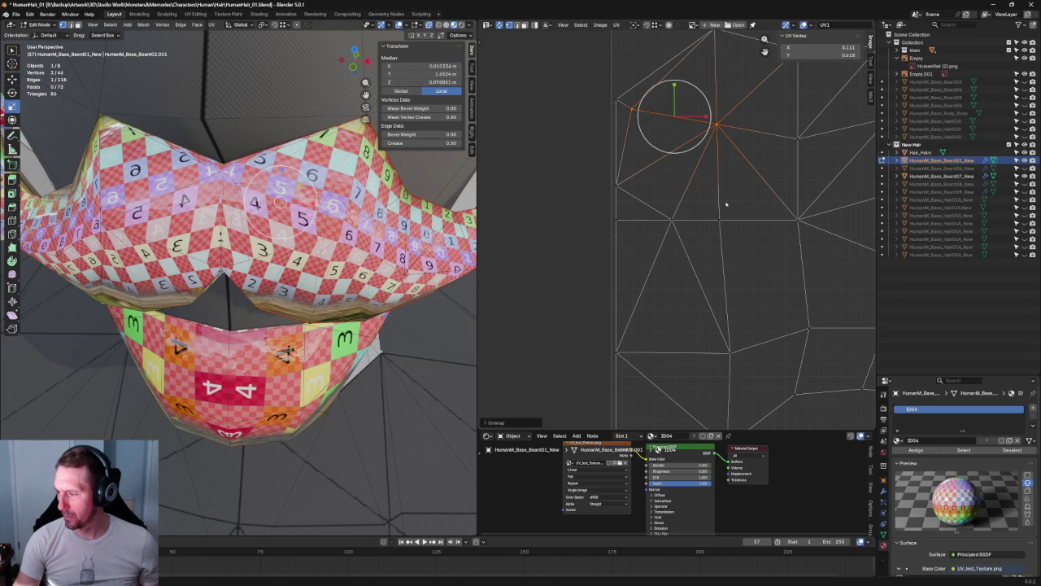
- Reshape the new UV layout by dragging a UV edge downward
{"action": "left_click", "coordinate": [686, 224]}
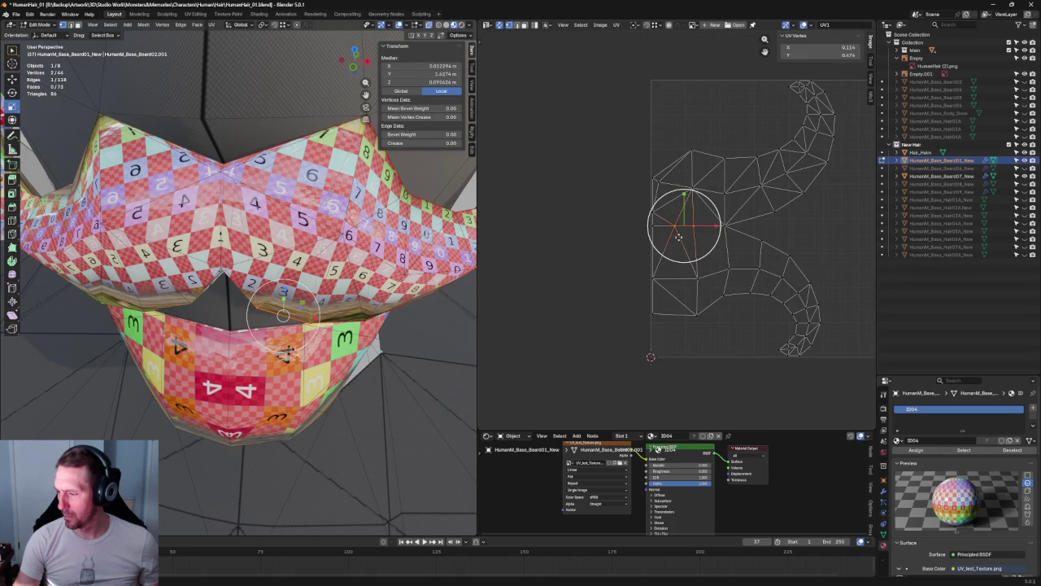
{"action": "left_click_drag", "start_coordinate": [686, 226], "coordinate": [675, 268]}
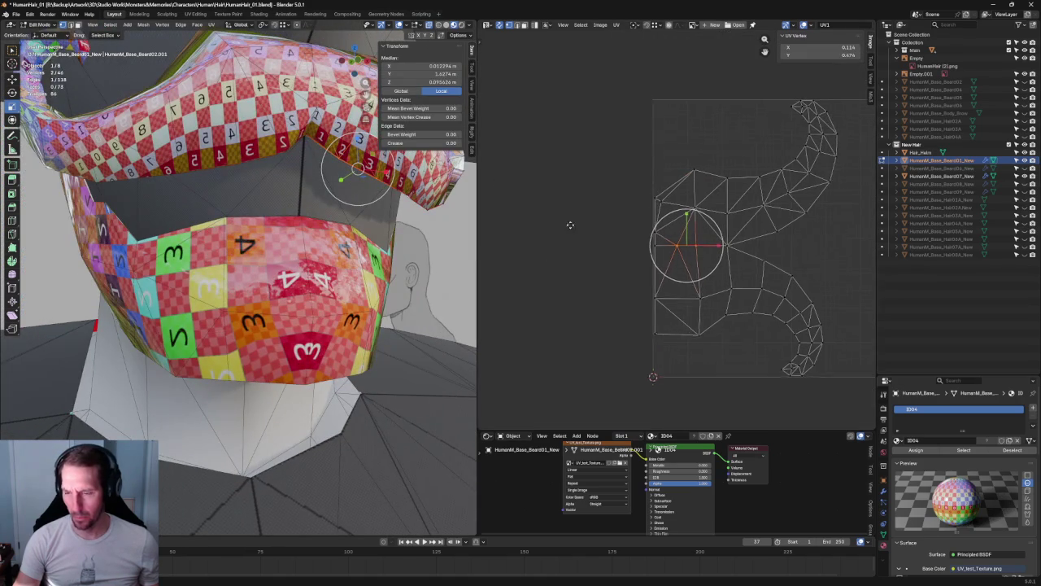
{"action": "left_click", "coordinate": [650, 236]}
{"action": "left_click", "coordinate": [651, 234]}
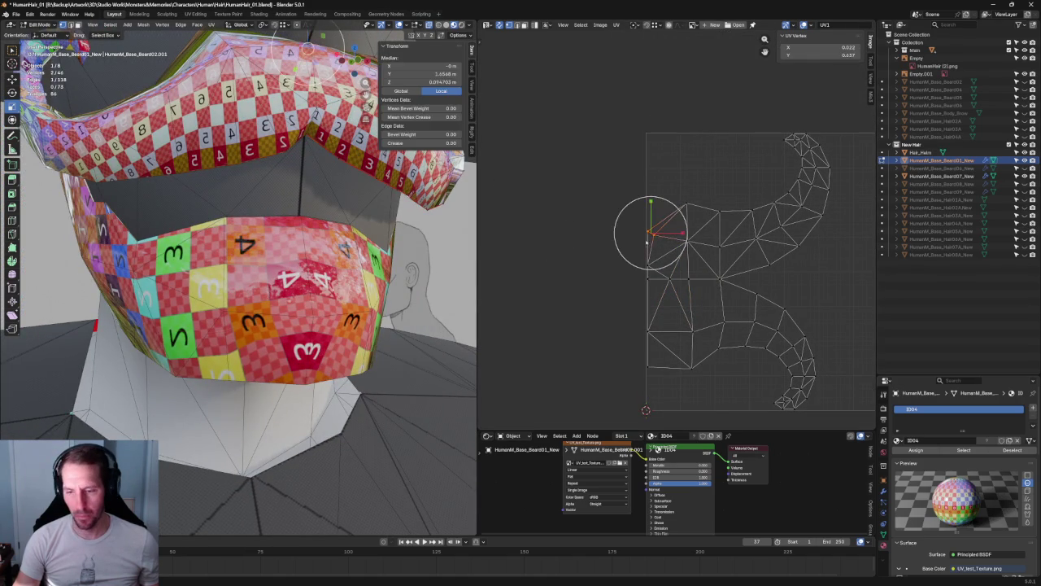
- Inspect the moustache mesh for gaps from several angles and switch to see-through wireframe shading
{"action": "middle_click_drag", "start_coordinate": [227, 260], "coordinate": [211, 196]}
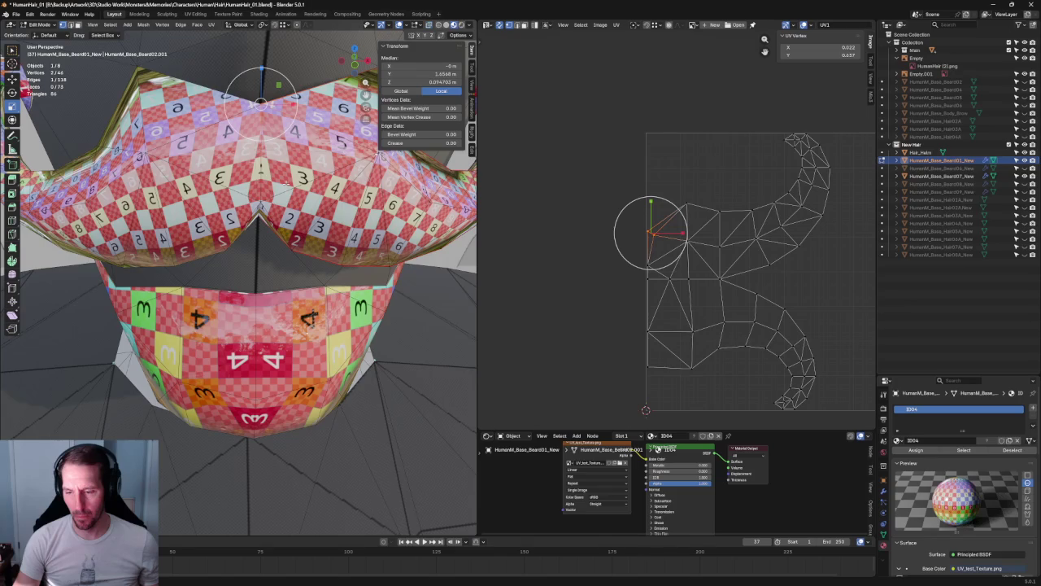
{"action": "middle_click_drag", "start_coordinate": [284, 185], "coordinate": [276, 215]}
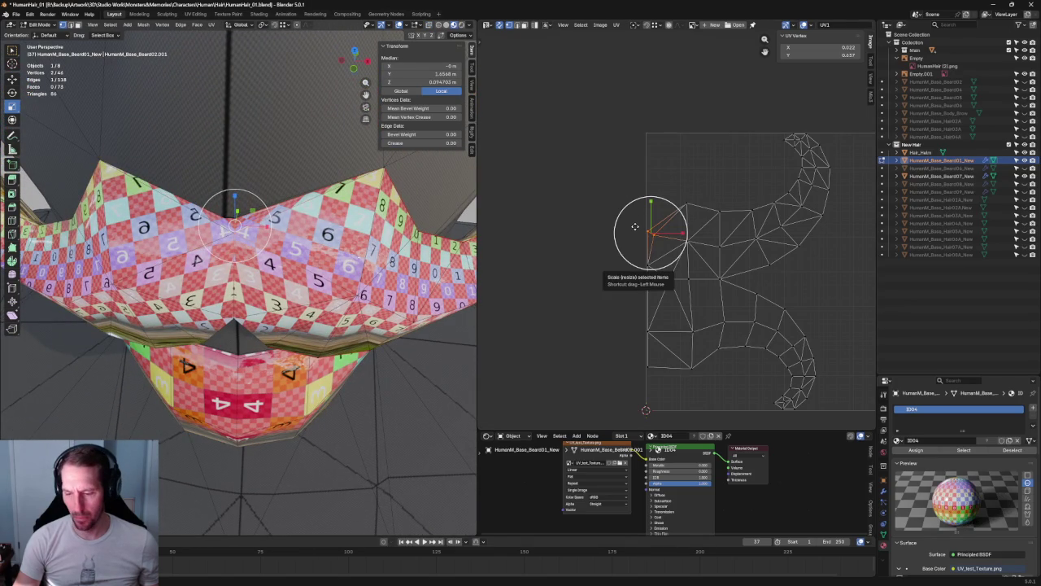
{"action": "left_click", "coordinate": [721, 233]}
{"action": "scroll", "coordinate": [721, 234], "scroll_direction": "up", "scroll_amount": 2}
{"action": "scroll", "coordinate": [720, 234], "scroll_direction": "up", "scroll_amount": 3}
{"action": "middle_click_drag", "start_coordinate": [351, 226], "coordinate": [376, 213]}
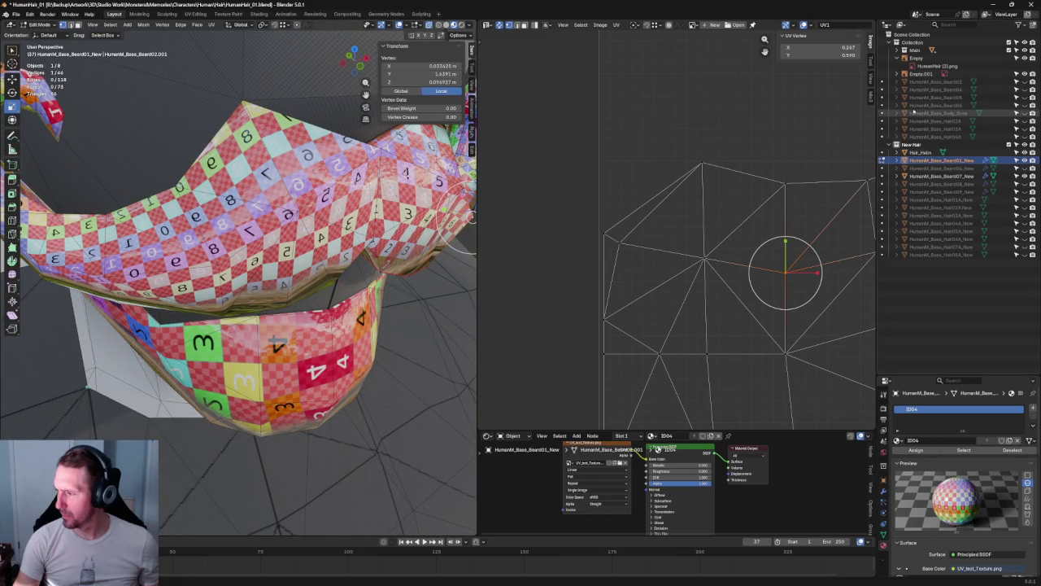
{"action": "middle_click_drag", "start_coordinate": [424, 287], "coordinate": [393, 293]}
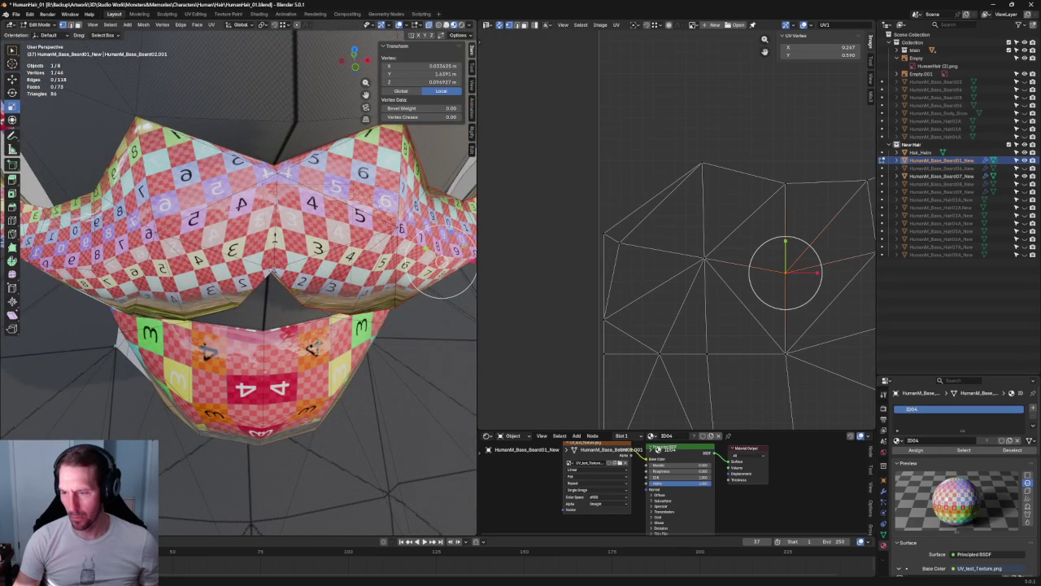
{"action": "key", "text": "alt+z"}
{"action": "key", "text": "shift+z"}
- Examine a stray vertex up close and delete the moustache's Mirror modifier
{"action": "middle_click_drag", "start_coordinate": [317, 217], "coordinate": [322, 225]}
{"action": "middle_click_drag", "start_coordinate": [472, 225], "coordinate": [425, 218]}
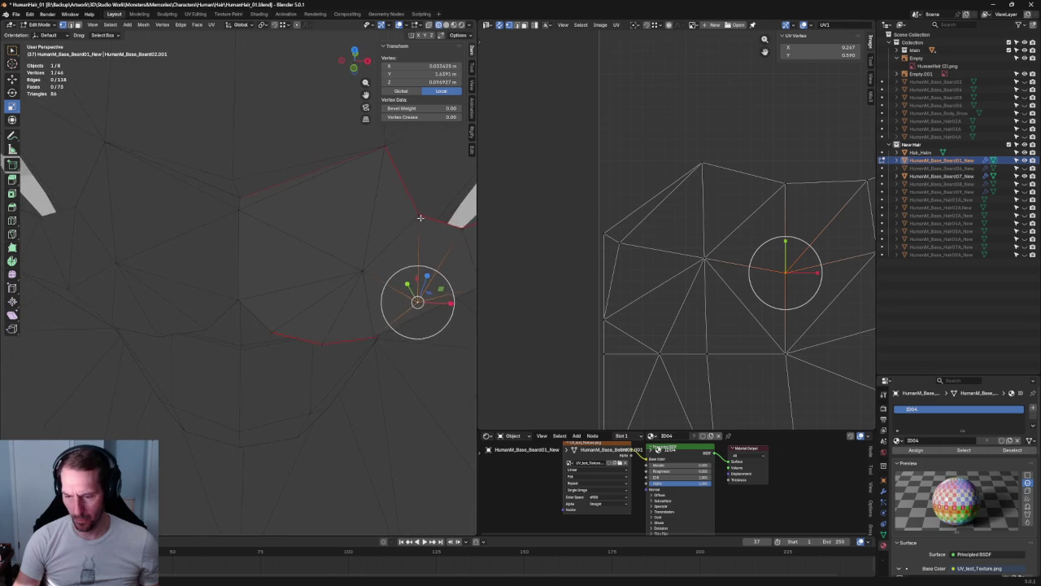
{"action": "left_click", "coordinate": [620, 244]}
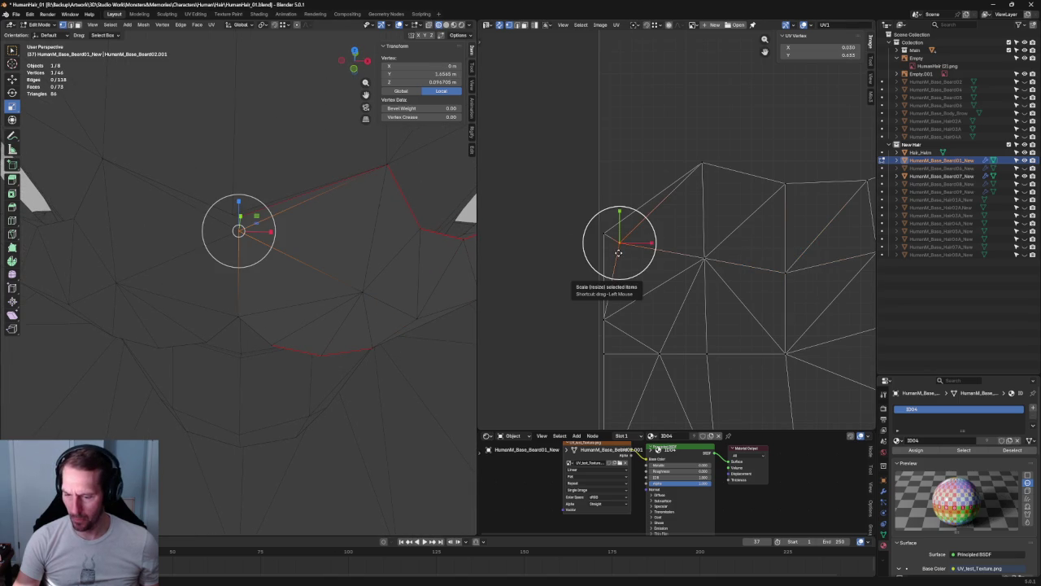
{"action": "mouse_move", "coordinate": [425, 248]}
{"action": "middle_mouse_down"}
{"action": "mouse_move", "coordinate": [439, 239]}
{"action": "mouse_move", "coordinate": [417, 204]}
{"action": "middle_mouse_up"}
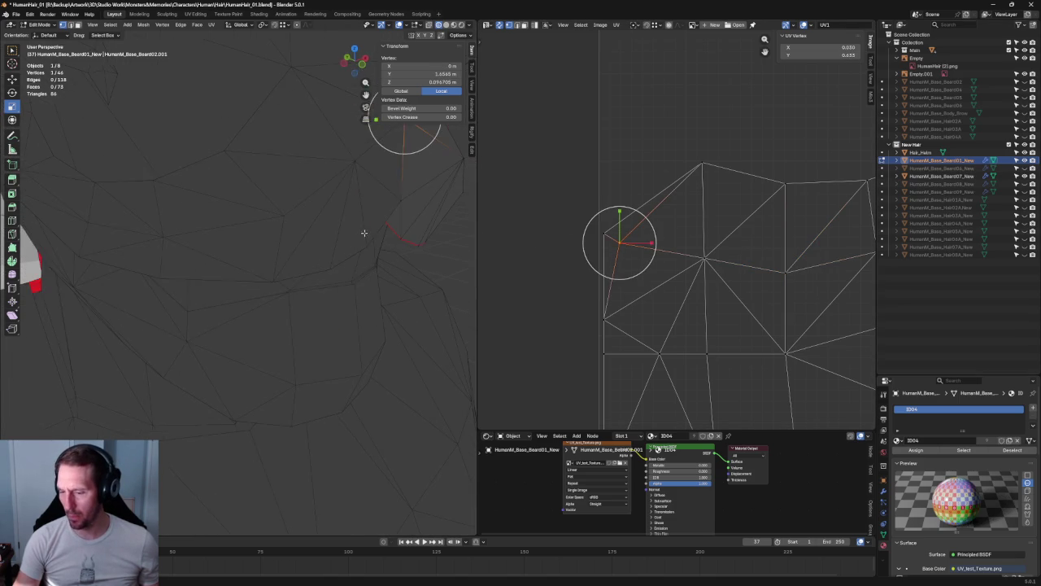
{"action": "scroll", "coordinate": [417, 204], "scroll_direction": "up", "scroll_amount": 2}
{"action": "scroll", "coordinate": [423, 204], "scroll_direction": "up", "scroll_amount": 2}
{"action": "scroll", "coordinate": [430, 204], "scroll_direction": "up", "scroll_amount": 2}
{"action": "scroll", "coordinate": [437, 203], "scroll_direction": "up", "scroll_amount": 2}
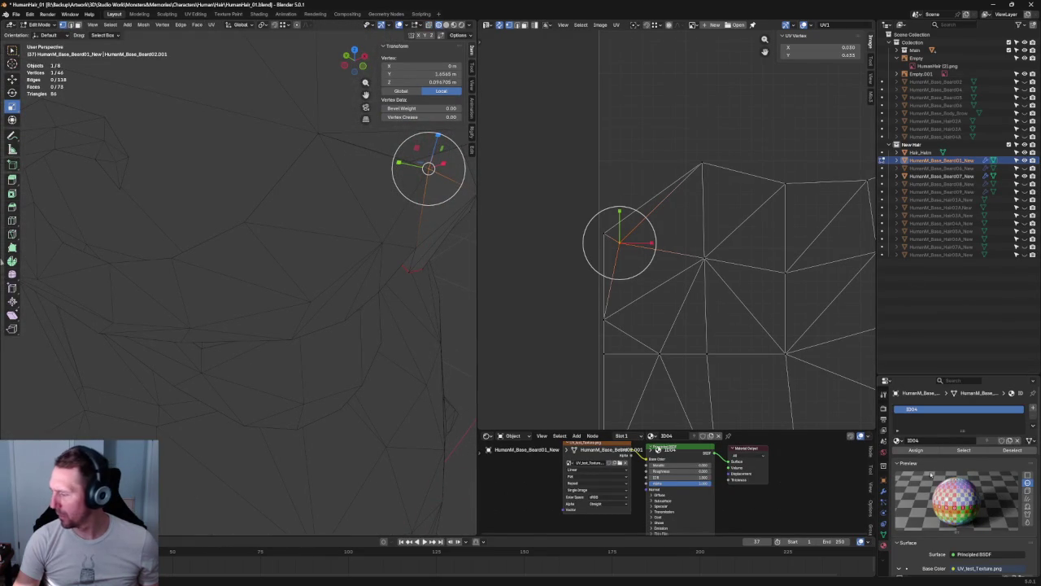
{"action": "left_click", "coordinate": [883, 480]}
{"action": "left_click", "coordinate": [884, 491]}
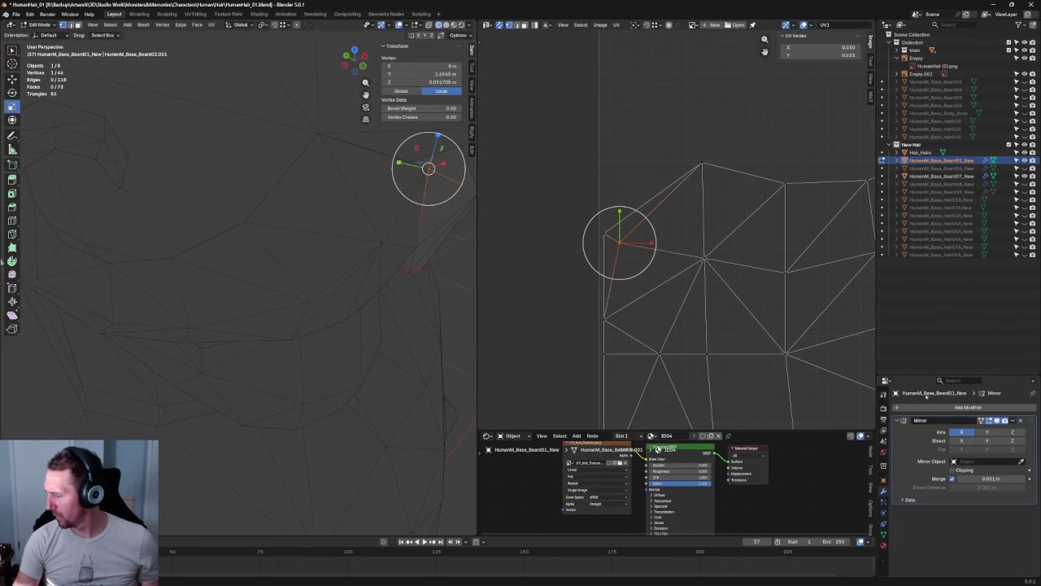
{"action": "left_click", "coordinate": [1020, 420]}
- Delete the unwanted red face from the beard strip in face select mode
{"action": "mouse_move", "coordinate": [356, 219]}
{"action": "middle_mouse_down"}
{"action": "mouse_move", "coordinate": [297, 212]}
{"action": "mouse_move", "coordinate": [333, 209]}
{"action": "mouse_move", "coordinate": [314, 204]}
{"action": "middle_mouse_up"}
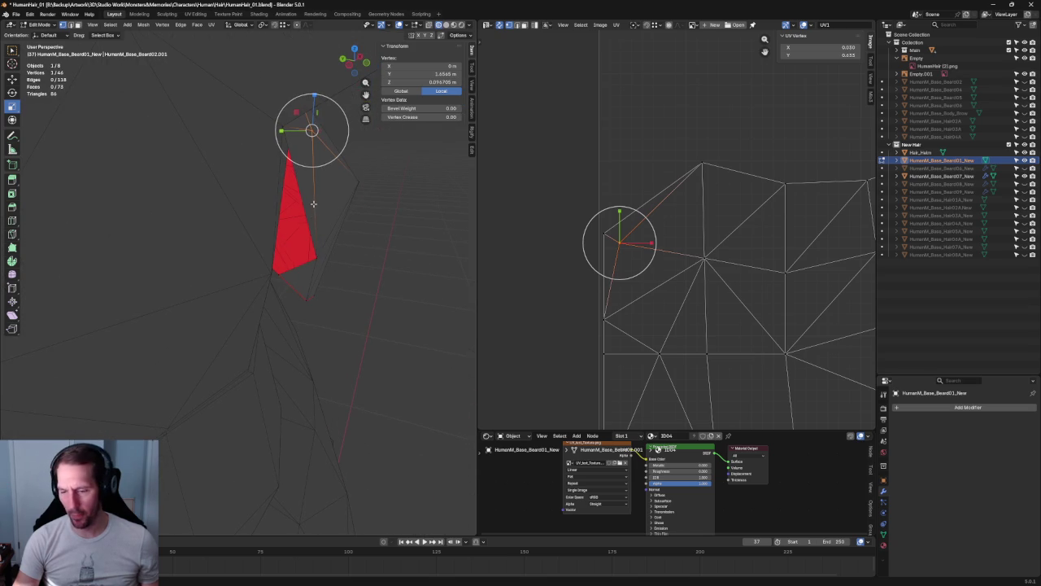
{"action": "key", "text": "2"}
{"action": "left_click", "coordinate": [314, 159]}
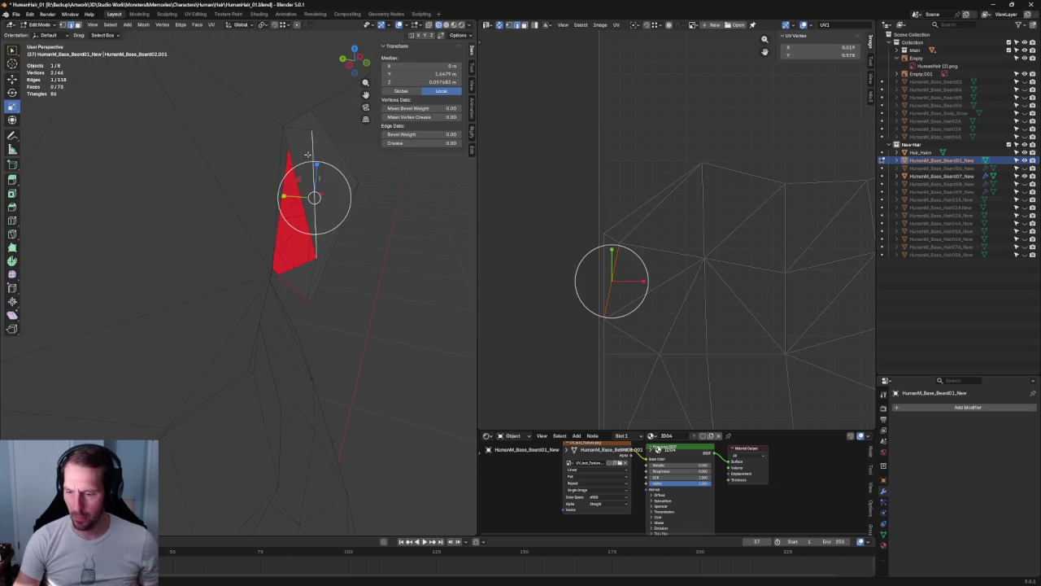
{"action": "key", "text": "3"}
{"action": "left_click", "coordinate": [309, 158]}
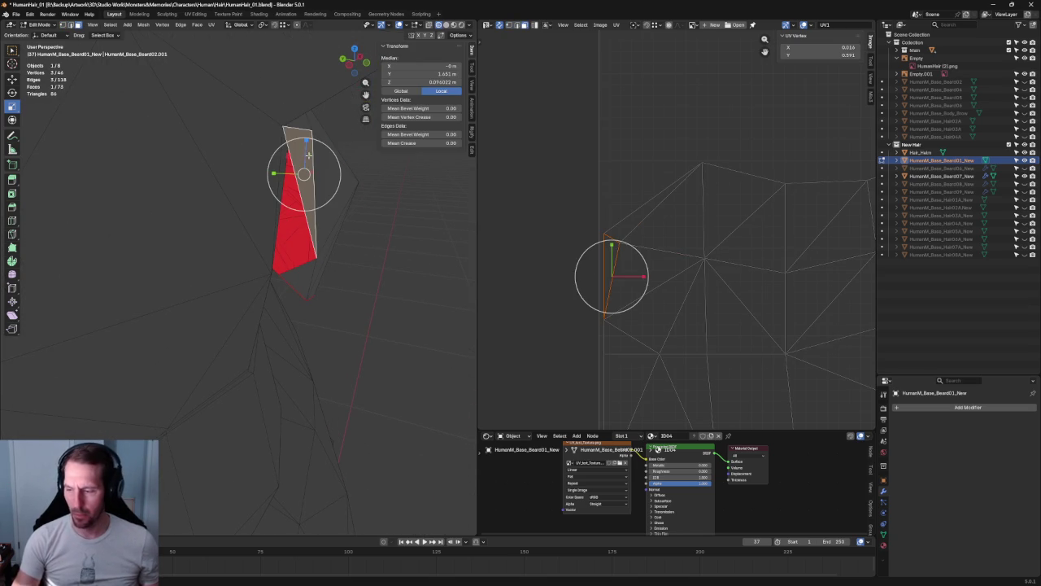
{"action": "key", "text": "x"}
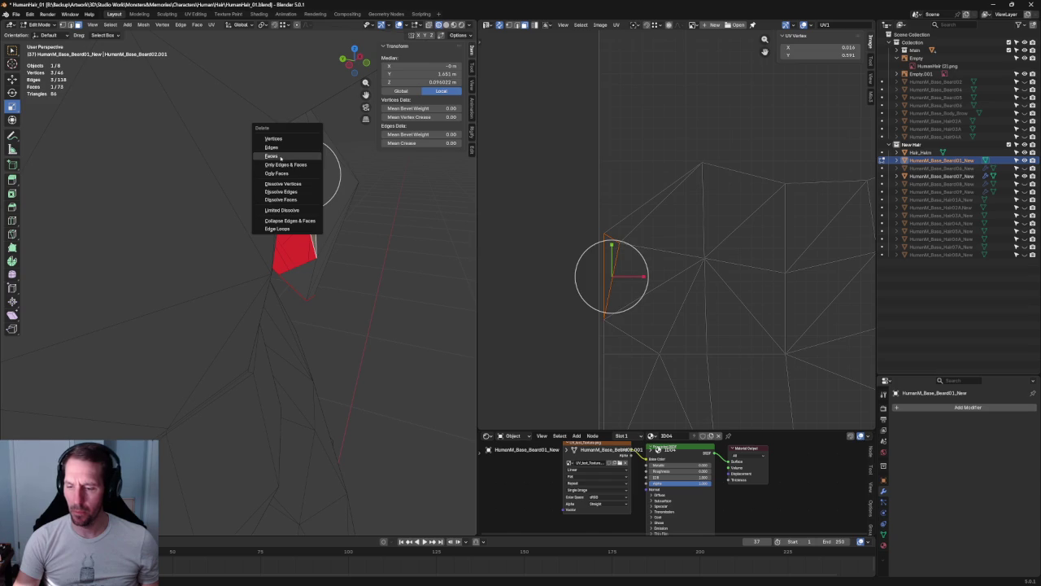
{"action": "left_click", "coordinate": [281, 155]}
- Select two vertices at the strip's edge, unwrap them into new UVs, and align them
{"action": "key", "text": "1"}
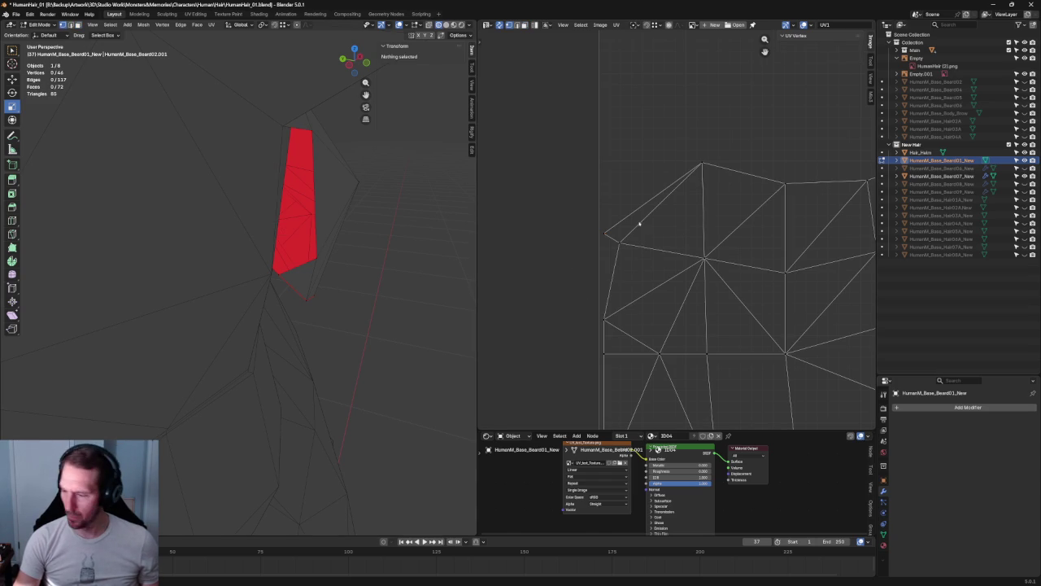
{"action": "left_click", "coordinate": [616, 247]}
{"action": "left_click", "coordinate": [606, 232], "text": "shift"}
{"action": "key", "text": "u"}
{"action": "left_click", "coordinate": [588, 246]}
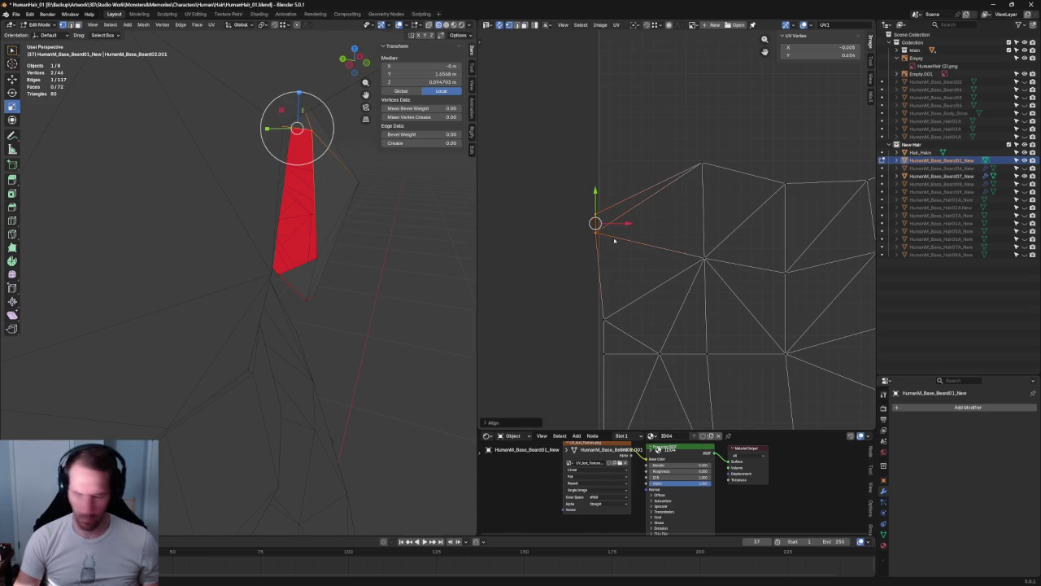
{"action": "key", "text": "shift+w"}
- Straighten the left column of the strip's UV vertices into a vertical line
{"action": "scroll", "coordinate": [616, 242], "scroll_direction": "up", "scroll_amount": 5}
{"action": "left_click_drag", "start_coordinate": [518, 222], "coordinate": [548, 209]}
{"action": "scroll", "coordinate": [549, 225], "scroll_direction": "down", "scroll_amount": 3}
{"action": "scroll", "coordinate": [614, 192], "scroll_direction": "down", "scroll_amount": 2}
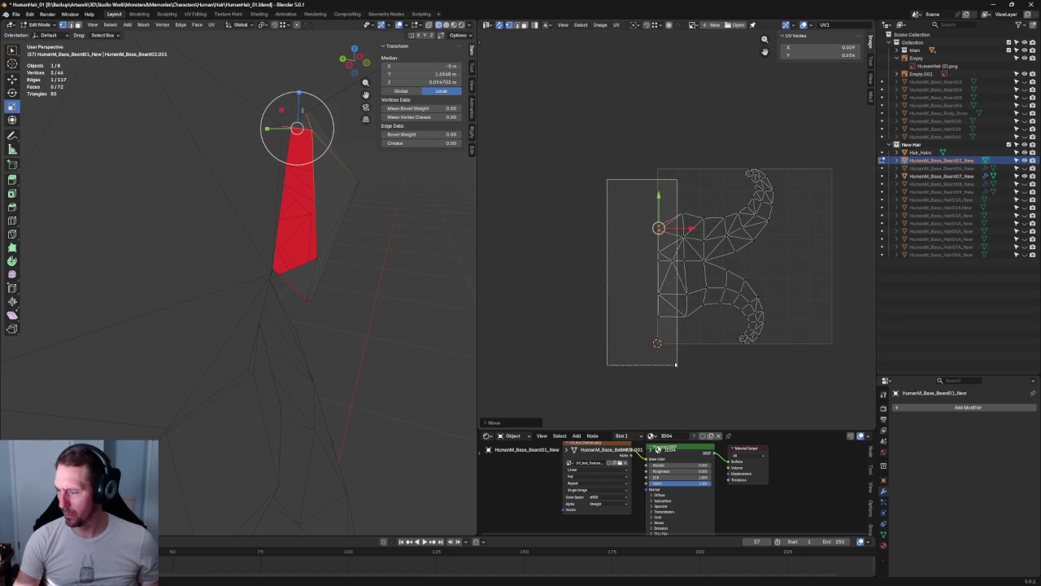
{"action": "left_click_drag", "start_coordinate": [609, 180], "coordinate": [662, 303]}
{"action": "key", "text": "shift+w"}
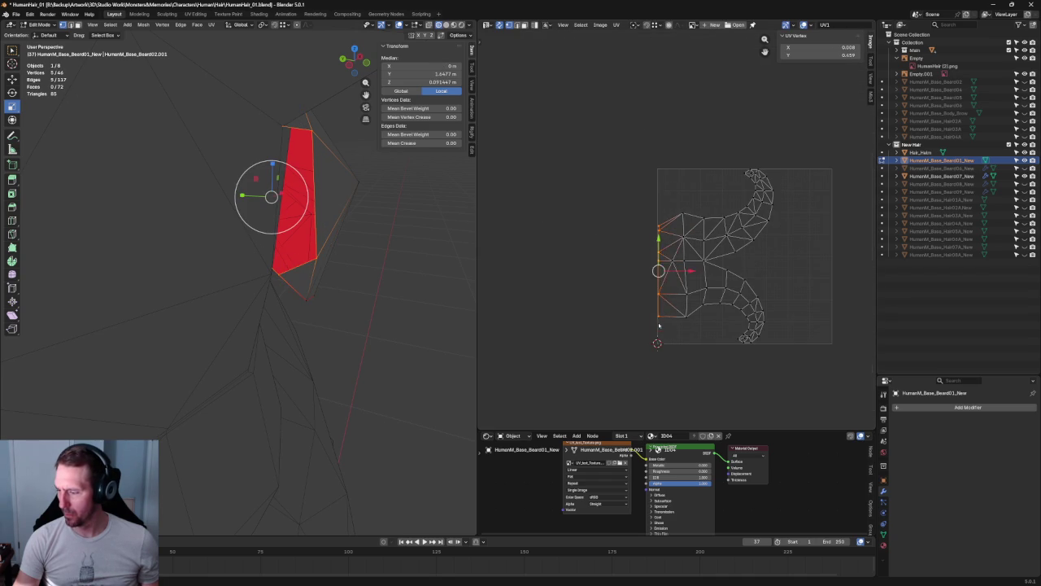
{"action": "scroll", "coordinate": [658, 325], "scroll_direction": "up", "scroll_amount": 2}
{"action": "key", "text": "KP_Divide"}
{"action": "key", "text": "KP_1"}
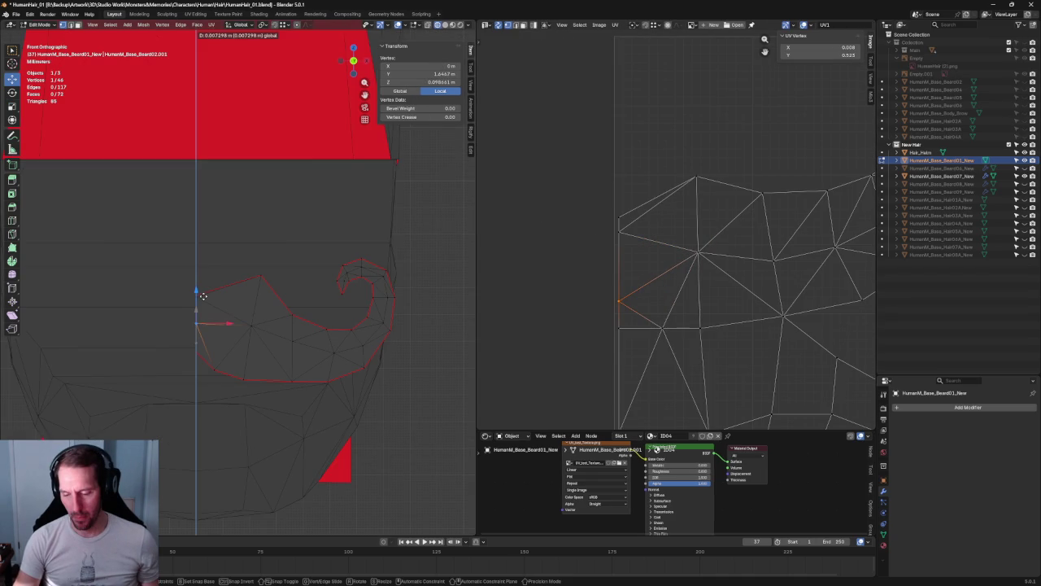
- Try moving individual curl vertices along X, cancelling each attempt
{"action": "key", "text": "alt+a"}
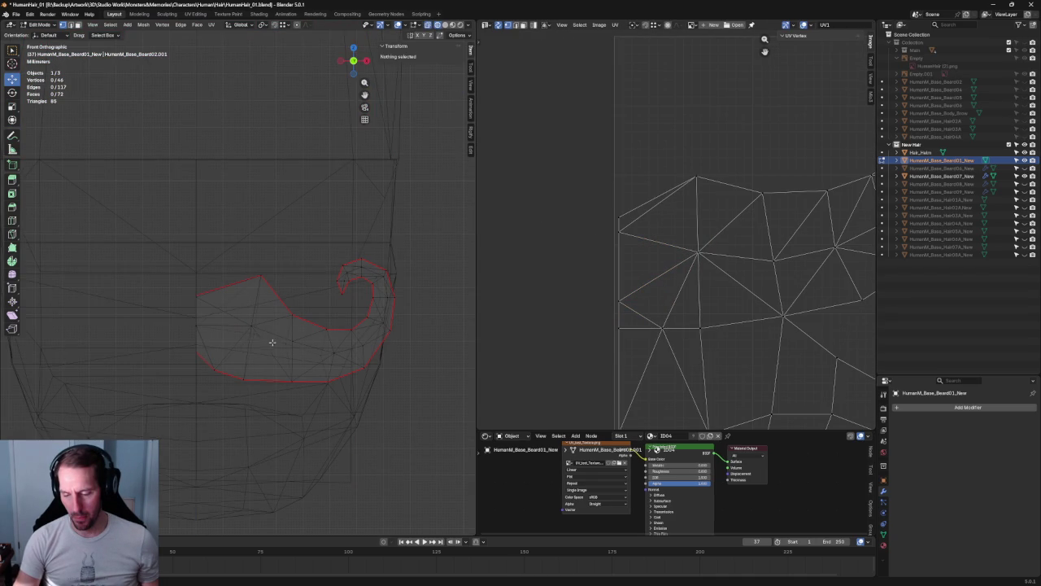
{"action": "left_click", "coordinate": [271, 343]}
{"action": "key", "text": "g"}
{"action": "key", "text": "Escape"}
{"action": "left_click", "coordinate": [293, 340]}
{"action": "key", "text": "g"}
{"action": "key", "text": "x"}
{"action": "key", "text": "Escape"}
{"action": "key", "text": "alt+a"}
{"action": "left_click", "coordinate": [327, 355]}
{"action": "key", "text": "g"}
{"action": "key", "text": "x"}
{"action": "key", "text": "Escape"}
{"action": "key", "text": "alt+a"}
- Zoom in on the curl and shift its top vertices sideways along X
{"action": "scroll", "coordinate": [383, 406], "scroll_direction": "down", "scroll_amount": 2}
{"action": "scroll", "coordinate": [339, 363], "scroll_direction": "down", "scroll_amount": 2}
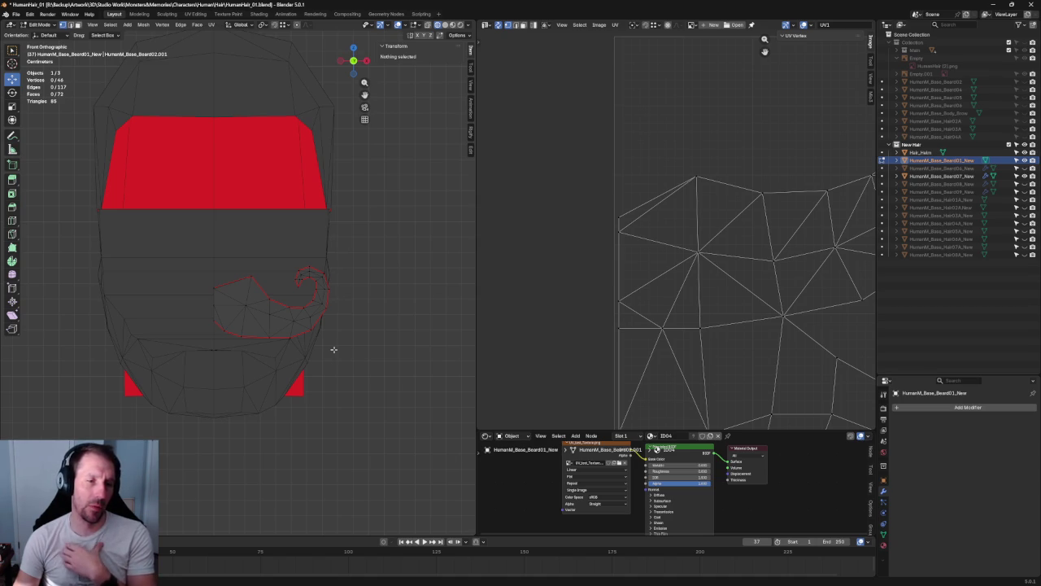
{"action": "scroll", "coordinate": [352, 319], "scroll_direction": "up", "scroll_amount": 4}
{"action": "middle_click_drag", "start_coordinate": [352, 319], "coordinate": [272, 326], "text": "shift"}
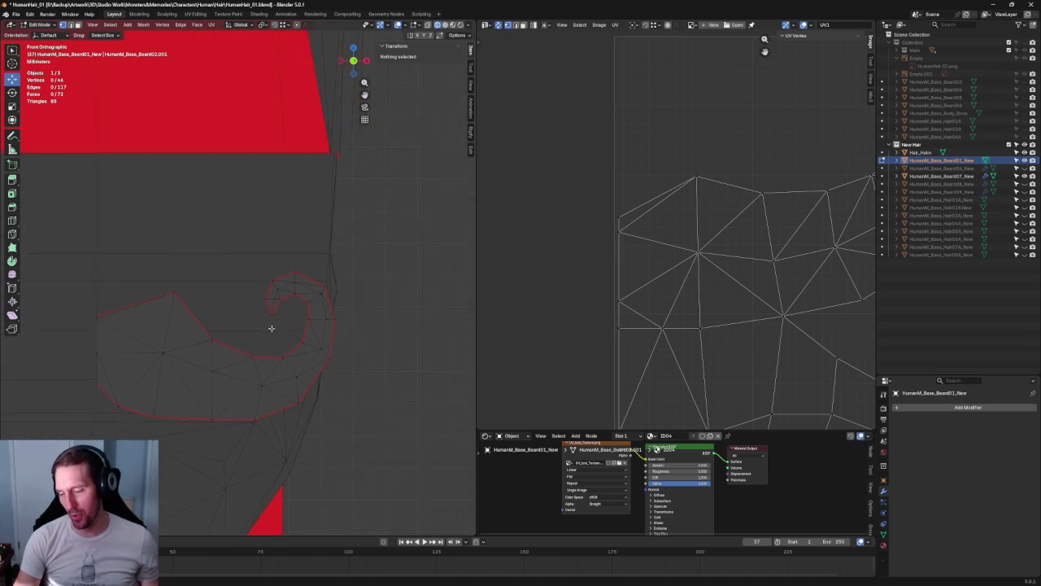
{"action": "scroll", "coordinate": [309, 302], "scroll_direction": "up", "scroll_amount": 3}
{"action": "left_click_drag", "start_coordinate": [358, 246], "coordinate": [334, 325]}
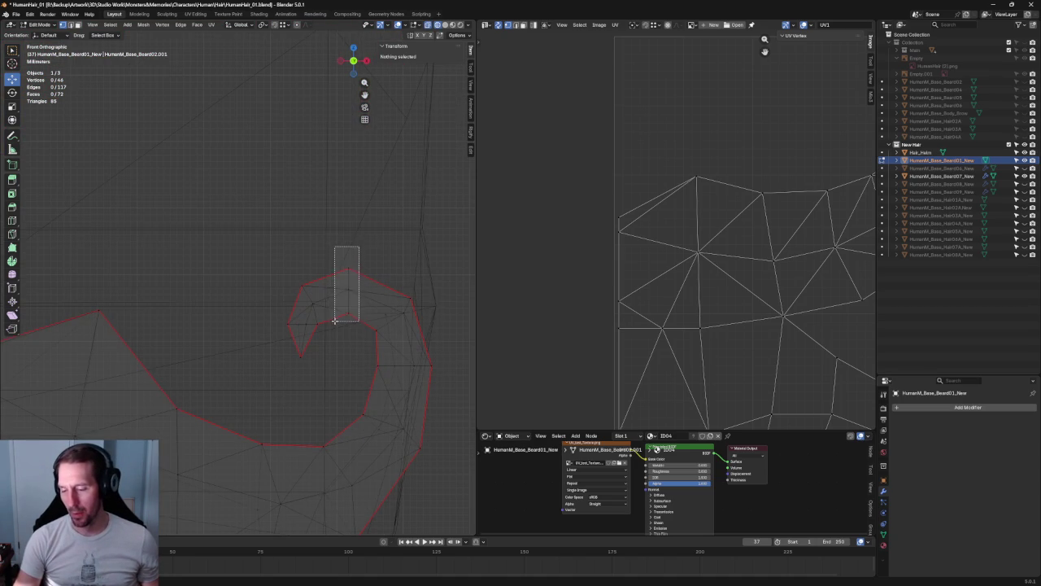
{"action": "key", "text": "g"}
{"action": "key", "text": "x"}
{"action": "left_click", "coordinate": [375, 293]}
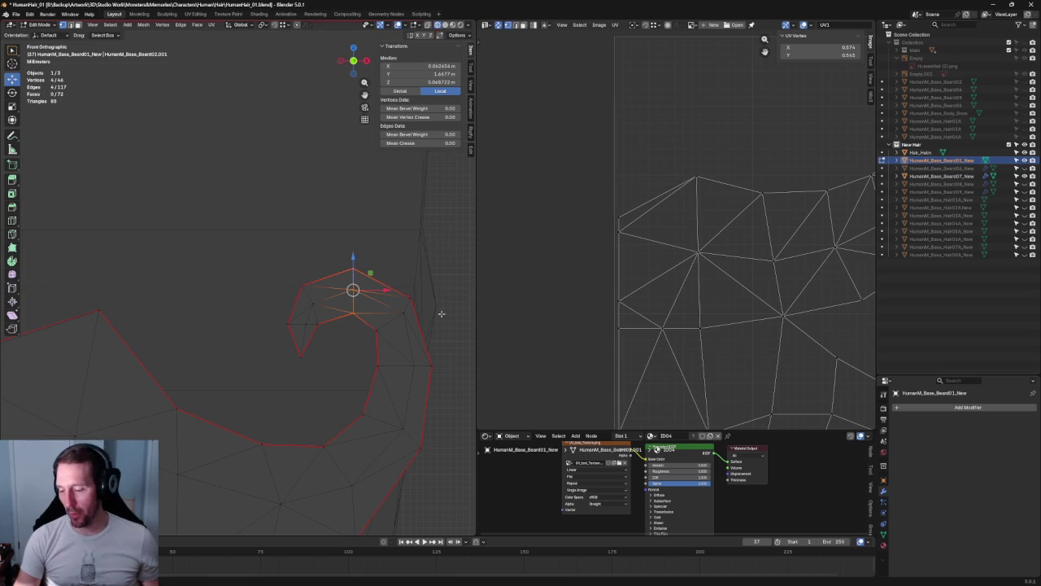
- Nudge an outer-edge vertex and two lower curl vertices sideways along X
{"action": "middle_click_drag", "start_coordinate": [442, 309], "coordinate": [386, 292], "text": "shift"}
{"action": "left_click", "coordinate": [354, 293]}
{"action": "key", "text": "g"}
{"action": "key", "text": "x"}
{"action": "left_click", "coordinate": [358, 332]}
{"action": "left_click", "coordinate": [364, 344]}
{"action": "left_click", "coordinate": [349, 410], "text": "shift"}
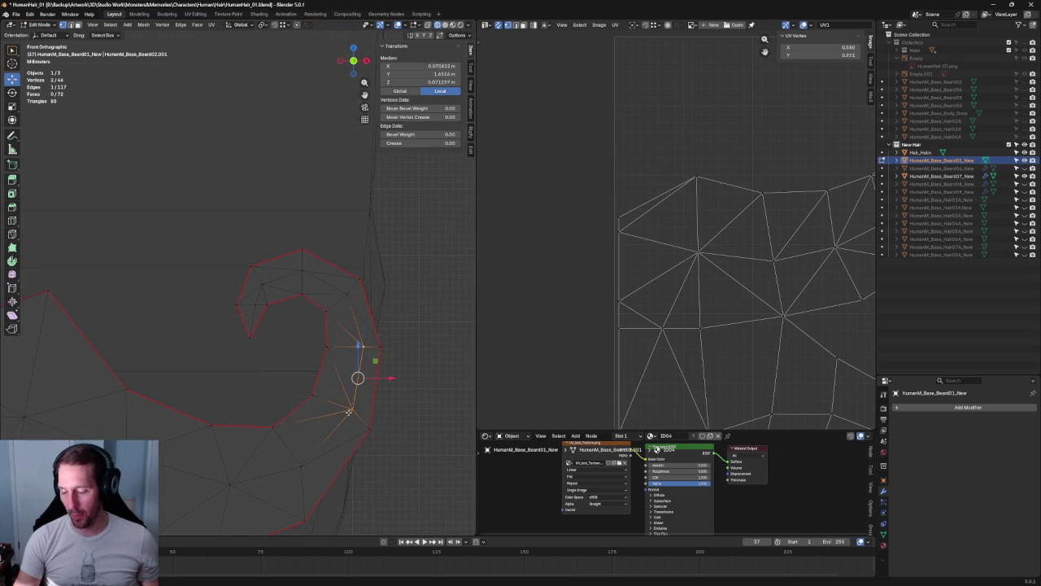
{"action": "key", "text": "g"}
{"action": "key", "text": "x"}
{"action": "left_click", "coordinate": [384, 375]}
{"action": "key", "text": "alt+a"}
- Split a face on the strip by joining vertices on either side with Connect Vertex Path
{"action": "mouse_move", "coordinate": [404, 370]}
{"action": "middle_mouse_down"}
{"action": "mouse_move", "coordinate": [309, 373]}
{"action": "mouse_move", "coordinate": [325, 407]}
{"action": "mouse_move", "coordinate": [293, 483]}
{"action": "mouse_move", "coordinate": [200, 442]}
{"action": "mouse_move", "coordinate": [241, 346]}
{"action": "middle_mouse_up"}
{"action": "key", "text": "KP_3"}
{"action": "key", "text": "KP_3"}
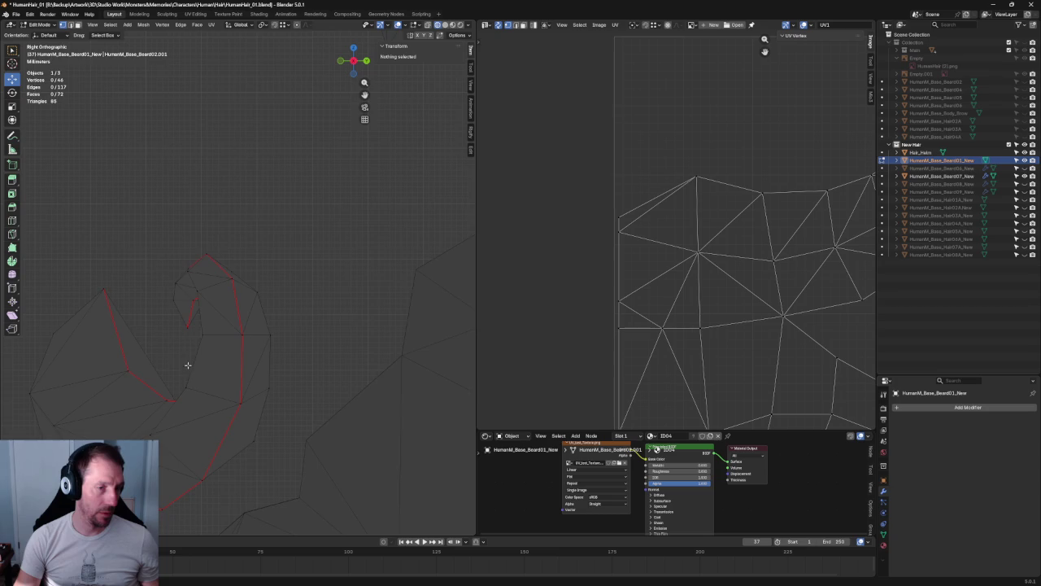
{"action": "mouse_move", "coordinate": [302, 357]}
{"action": "middle_mouse_down"}
{"action": "mouse_move", "coordinate": [290, 365]}
{"action": "mouse_move", "coordinate": [285, 356]}
{"action": "mouse_move", "coordinate": [314, 349]}
{"action": "mouse_move", "coordinate": [275, 331]}
{"action": "middle_mouse_up"}
{"action": "left_click", "coordinate": [261, 336]}
{"action": "right_click", "coordinate": [243, 347]}
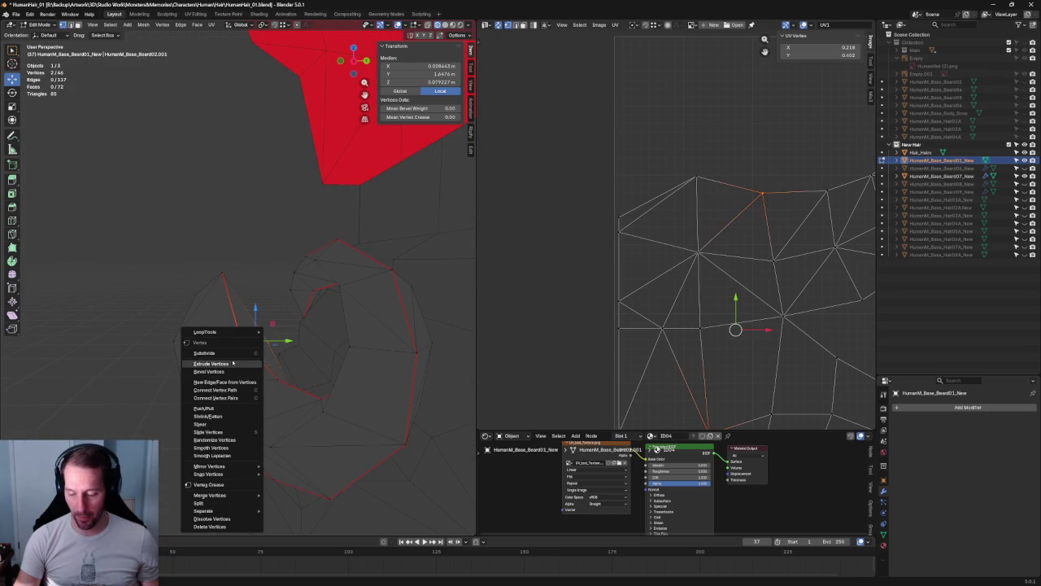
{"action": "left_click", "coordinate": [215, 394]}
{"action": "key", "text": "alt+a"}
{"action": "mouse_move", "coordinate": [216, 393]}
{"action": "middle_mouse_down"}
{"action": "mouse_move", "coordinate": [143, 301]}
{"action": "mouse_move", "coordinate": [163, 344]}
{"action": "mouse_move", "coordinate": [158, 376]}
{"action": "mouse_move", "coordinate": [304, 356]}
{"action": "mouse_move", "coordinate": [199, 353]}
{"action": "middle_mouse_up"}
- View the beard strand from directly above and nudge one of its vertices slightly upward
{"action": "mouse_move", "coordinate": [296, 316]}
{"action": "middle_mouse_down"}
{"action": "mouse_move", "coordinate": [282, 409]}
{"action": "mouse_move", "coordinate": [289, 394]}
{"action": "middle_mouse_up"}
{"action": "key", "text": "grave"}
{"action": "left_click", "coordinate": [290, 341]}
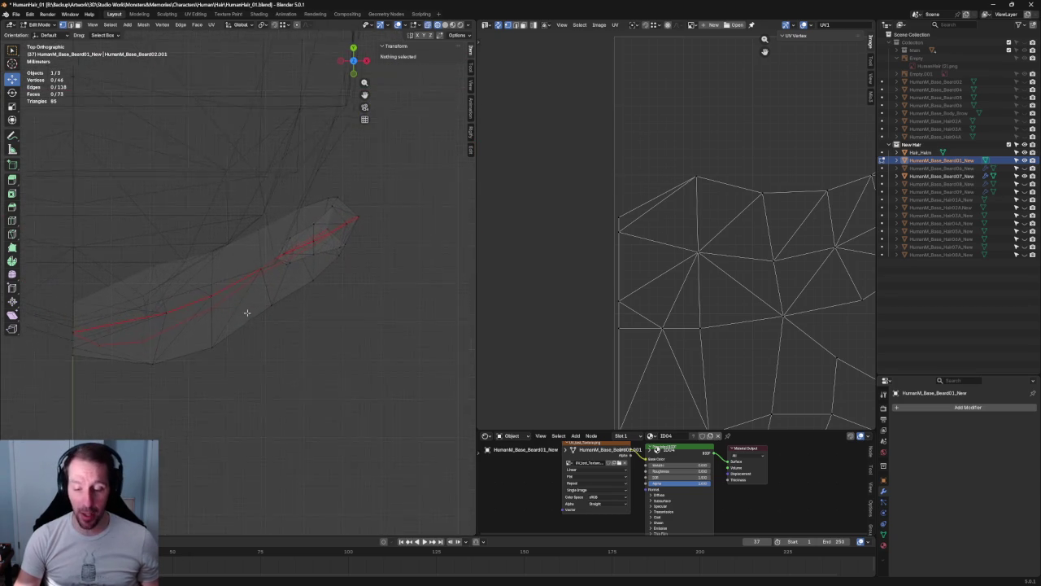
{"action": "scroll", "coordinate": [248, 312], "scroll_direction": "up", "scroll_amount": 2}
{"action": "mouse_move", "coordinate": [268, 186]}
{"action": "left_mouse_down"}
{"action": "mouse_move", "coordinate": [167, 396]}
{"action": "mouse_move", "coordinate": [163, 444]}
{"action": "left_mouse_up"}
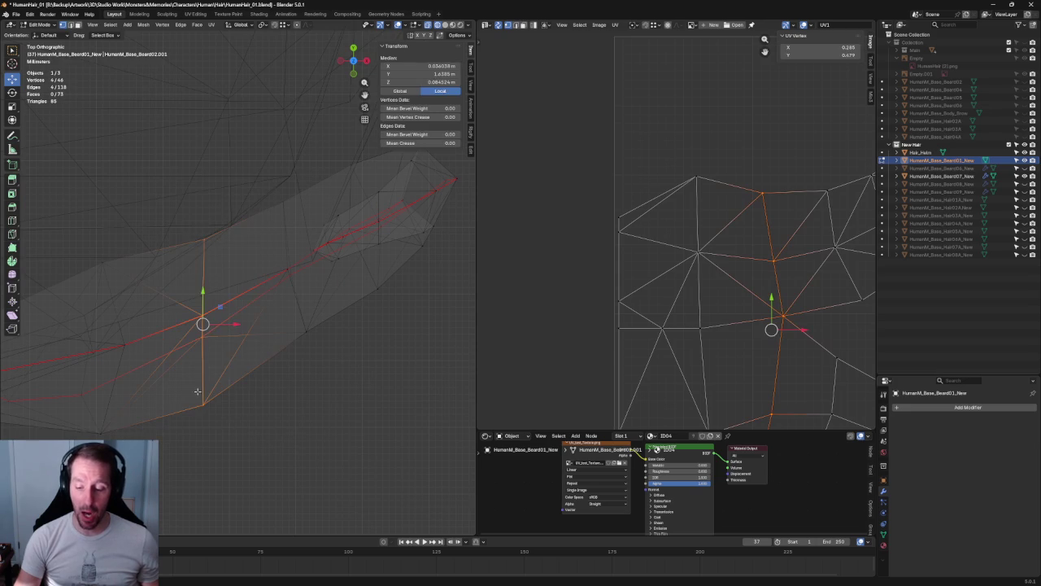
{"action": "left_click", "coordinate": [205, 335]}
{"action": "middle_click_drag", "start_coordinate": [204, 334], "coordinate": [300, 196]}
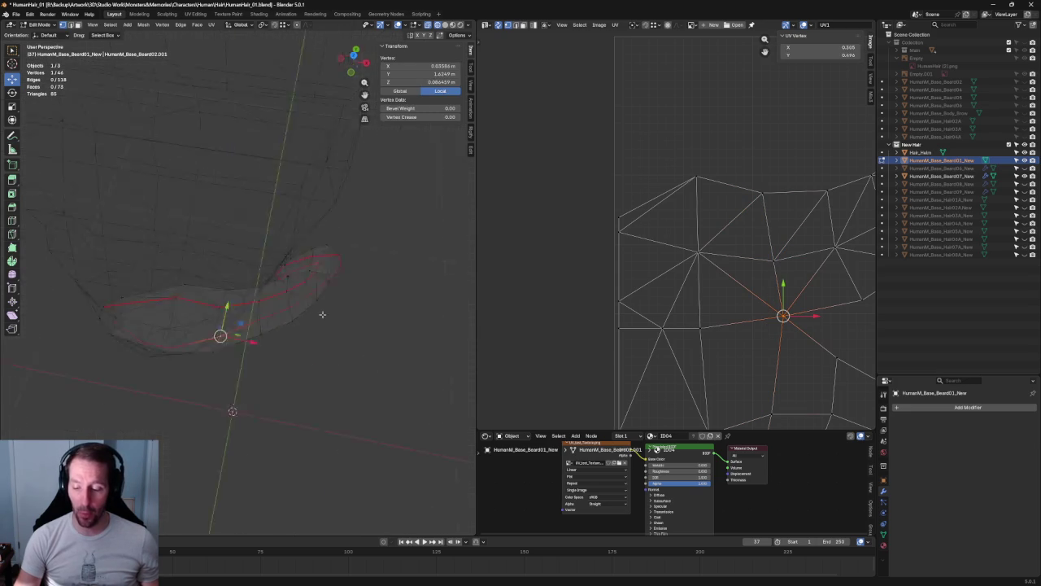
{"action": "key", "text": "grave"}
{"action": "left_click", "coordinate": [314, 195]}
{"action": "scroll", "coordinate": [199, 340], "scroll_direction": "up", "scroll_amount": 2}
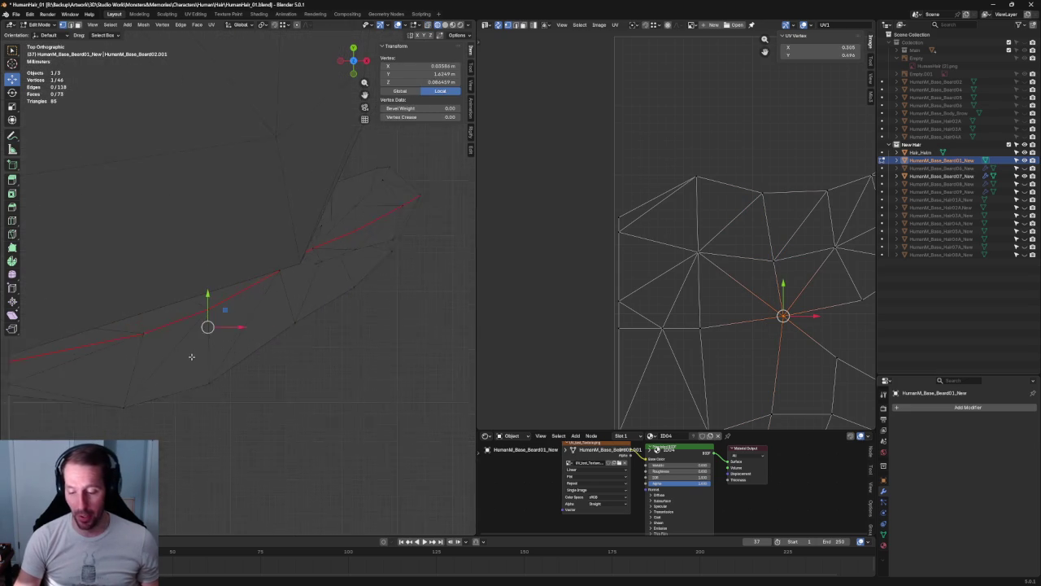
{"action": "scroll", "coordinate": [199, 339], "scroll_direction": "up", "scroll_amount": 2}
{"action": "left_click_drag", "start_coordinate": [202, 307], "coordinate": [216, 304]}
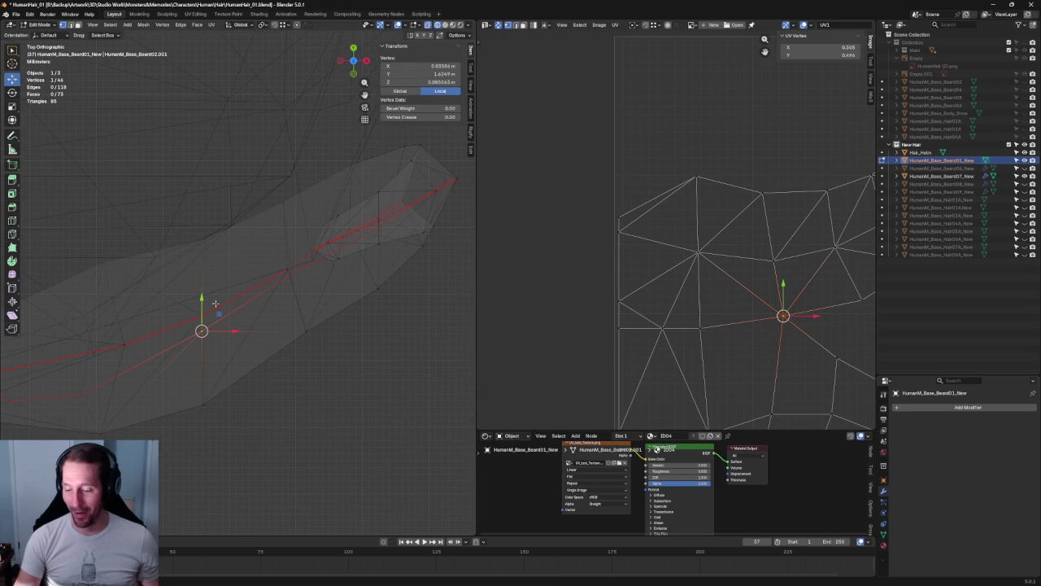
- Move the vertices near the strand's tip along the Y axis, then deselect them
{"action": "middle_click_drag", "start_coordinate": [341, 255], "coordinate": [310, 295], "text": "shift"}
{"action": "scroll", "coordinate": [310, 296], "scroll_direction": "up", "scroll_amount": 1}
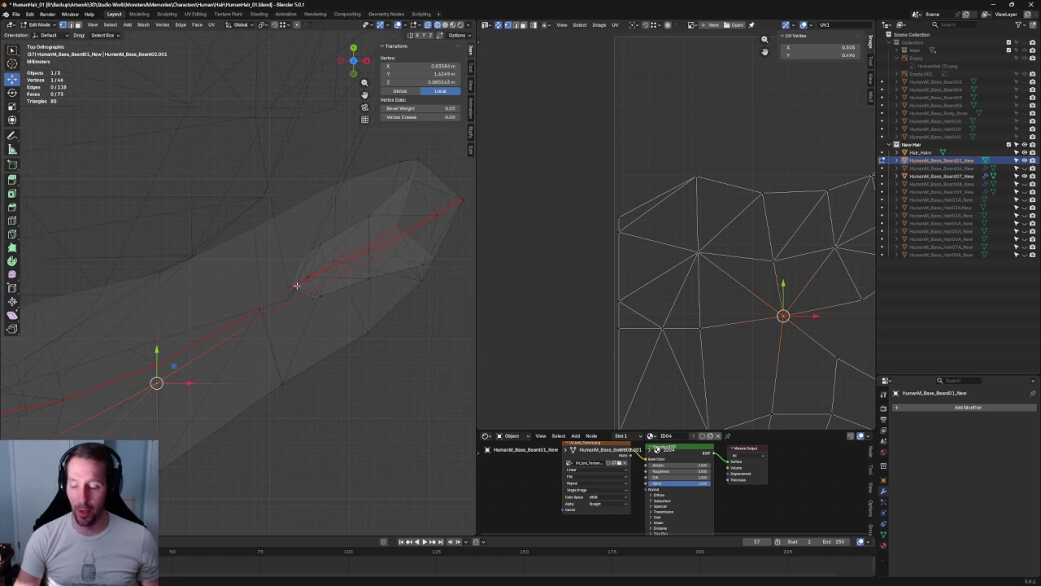
{"action": "left_click", "coordinate": [298, 284]}
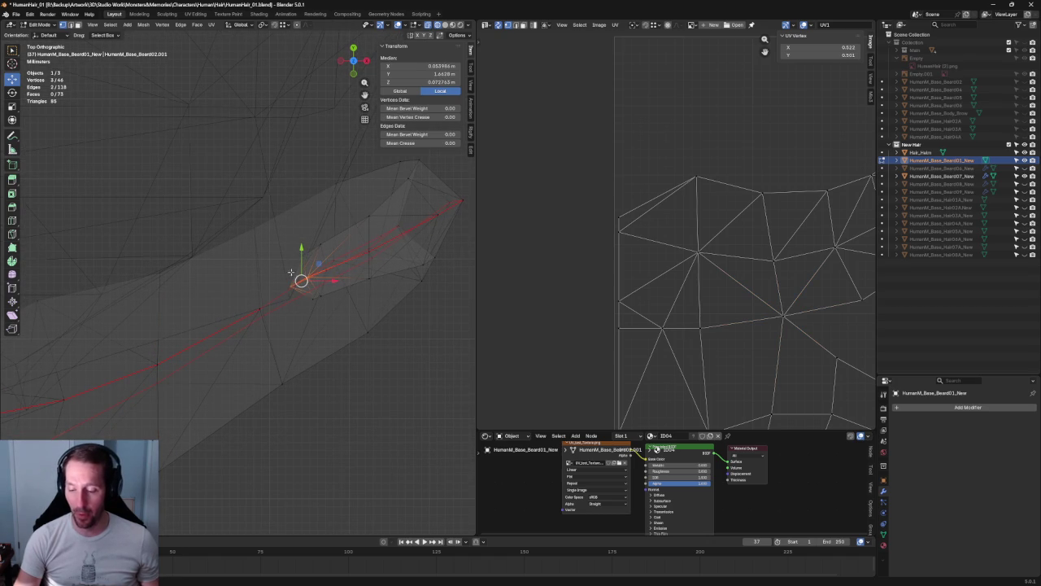
{"action": "key", "text": "g"}
{"action": "key", "text": "y"}
{"action": "left_click", "coordinate": [302, 257]}
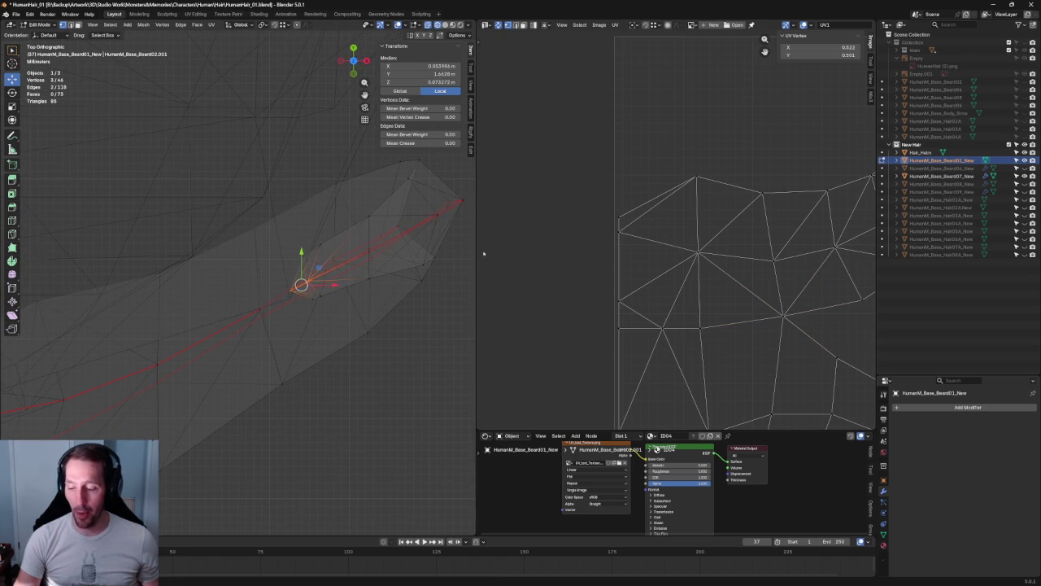
{"action": "key", "text": "alt+a"}
- Slide a single vertex near the tip along Y twice to refine its position
{"action": "left_click", "coordinate": [395, 229]}
{"action": "key", "text": "g"}
{"action": "key", "text": "y"}
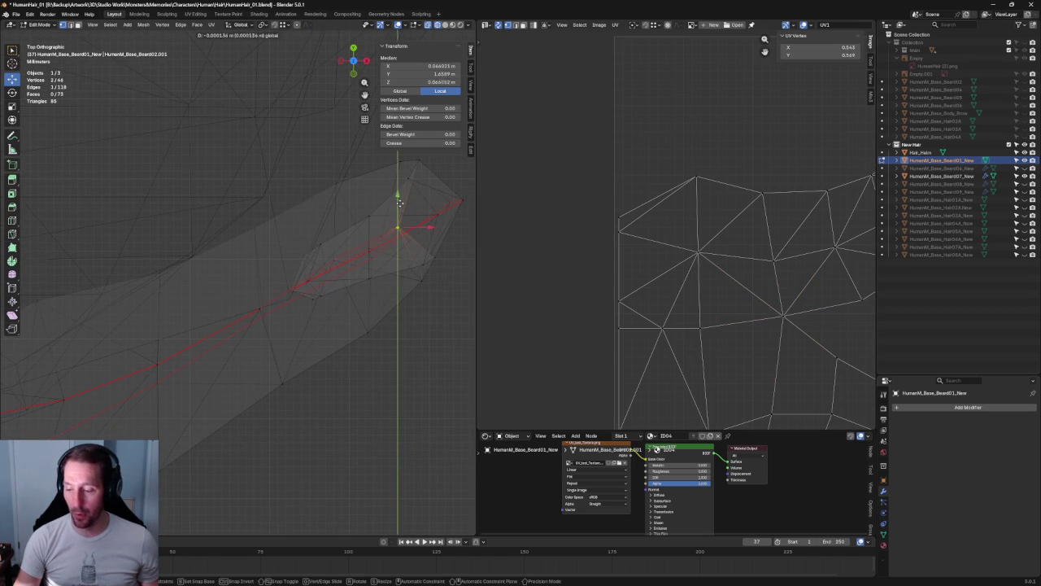
{"action": "left_click", "coordinate": [401, 202]}
{"action": "key", "text": "g"}
{"action": "key", "text": "y"}
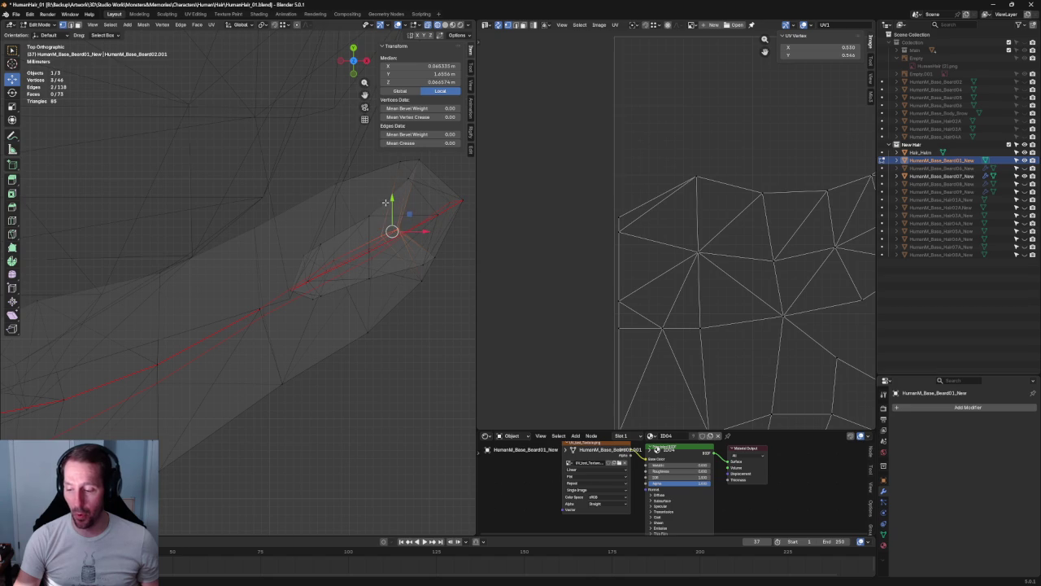
{"action": "left_click", "coordinate": [393, 230]}
{"action": "key", "text": "alt+a"}
- Select a vertex near the strand's other end, leaving it in place after a trial Y move
{"action": "scroll", "coordinate": [258, 360], "scroll_direction": "down", "scroll_amount": 2}
{"action": "middle_click_drag", "start_coordinate": [258, 361], "coordinate": [351, 324], "text": "shift"}
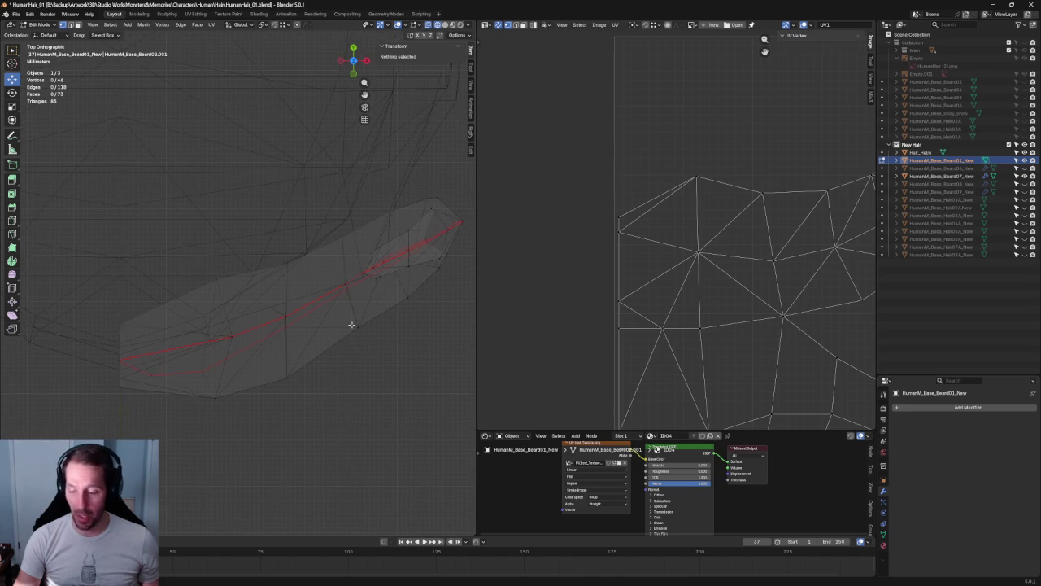
{"action": "left_click", "coordinate": [288, 262]}
{"action": "left_click", "coordinate": [343, 233]}
{"action": "key", "text": "g"}
{"action": "key", "text": "y"}
{"action": "left_click", "coordinate": [344, 233]}
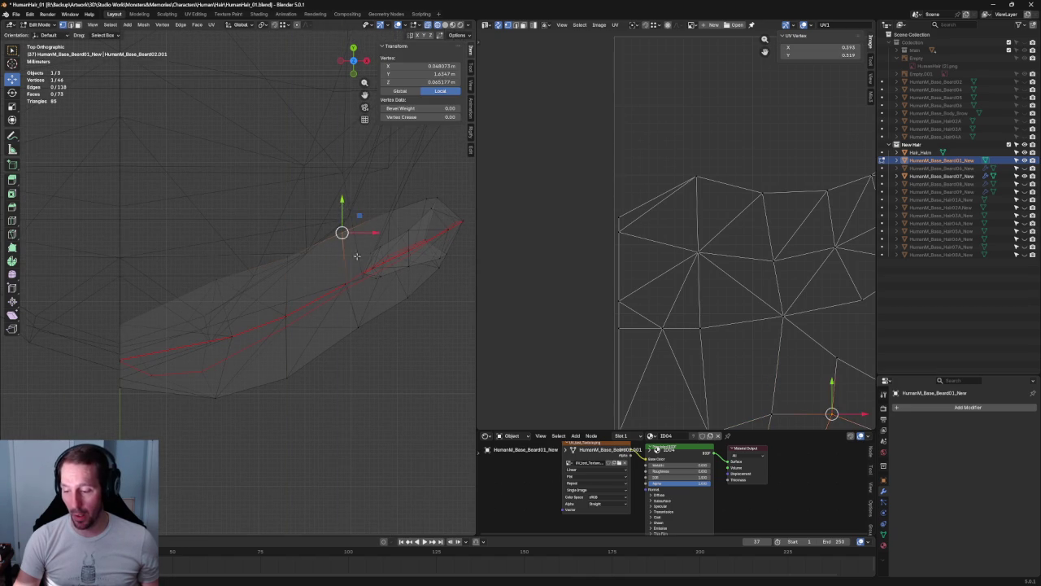
{"action": "left_click", "coordinate": [418, 320]}
- With X-ray toggled off for selection, pick the strand's bottom vertex and move it
{"action": "mouse_move", "coordinate": [321, 249]}
{"action": "middle_mouse_down", "text": "shift"}
{"action": "mouse_move", "coordinate": [273, 299]}
{"action": "mouse_move", "coordinate": [335, 236]}
{"action": "middle_mouse_up", "text": "shift"}
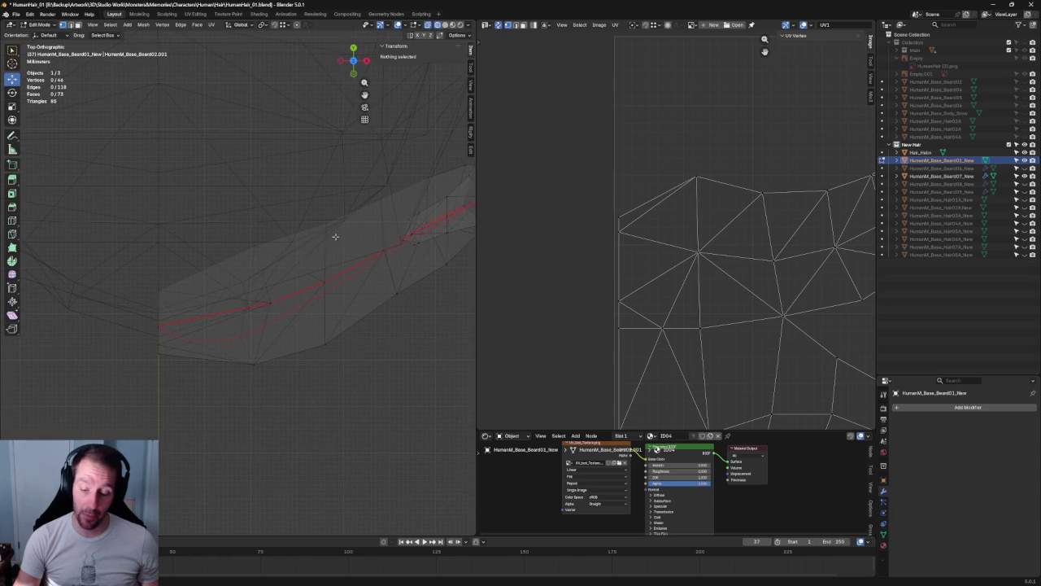
{"action": "key", "text": "alt+z"}
{"action": "left_click_drag", "start_coordinate": [204, 377], "coordinate": [135, 351]}
{"action": "key", "text": "alt+z"}
{"action": "key", "text": "g"}
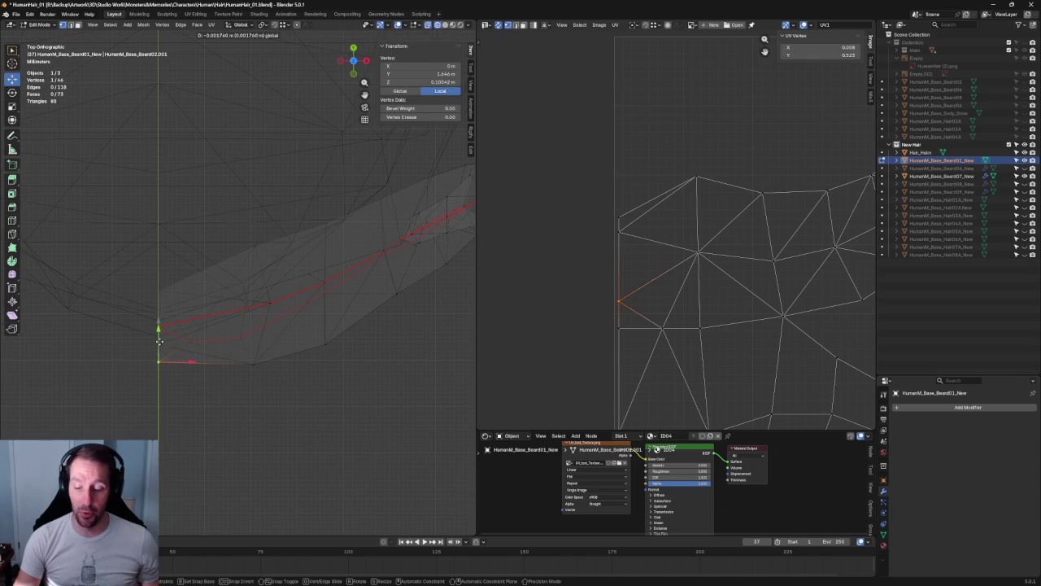
{"action": "left_click", "coordinate": [161, 336]}
- Move another edge vertex of the strand downward along Y
{"action": "scroll", "coordinate": [312, 373], "scroll_direction": "down", "scroll_amount": 3}
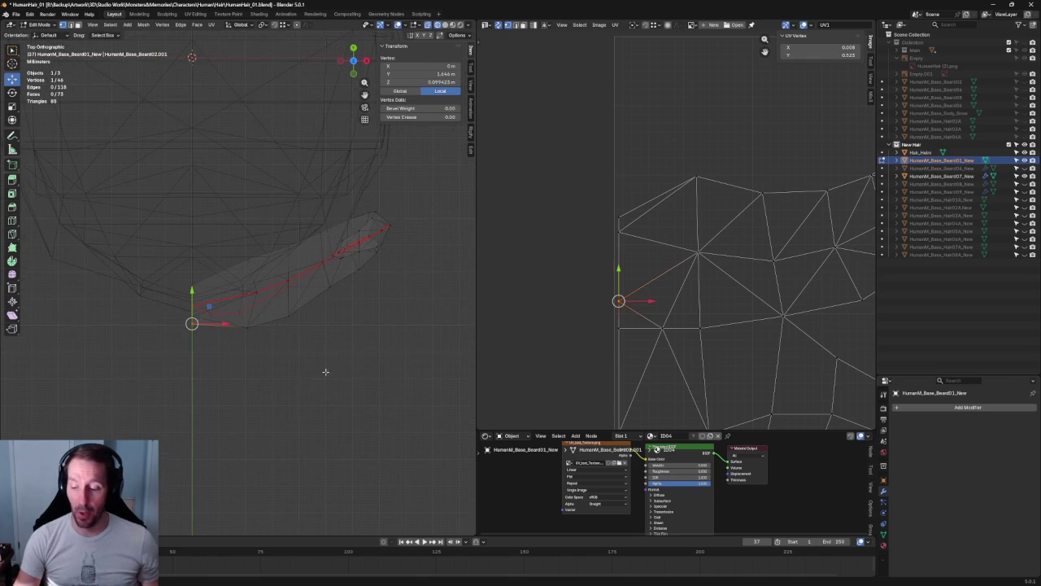
{"action": "scroll", "coordinate": [354, 344], "scroll_direction": "up", "scroll_amount": 2}
{"action": "scroll", "coordinate": [355, 345], "scroll_direction": "up", "scroll_amount": 2}
{"action": "left_click", "coordinate": [318, 325]}
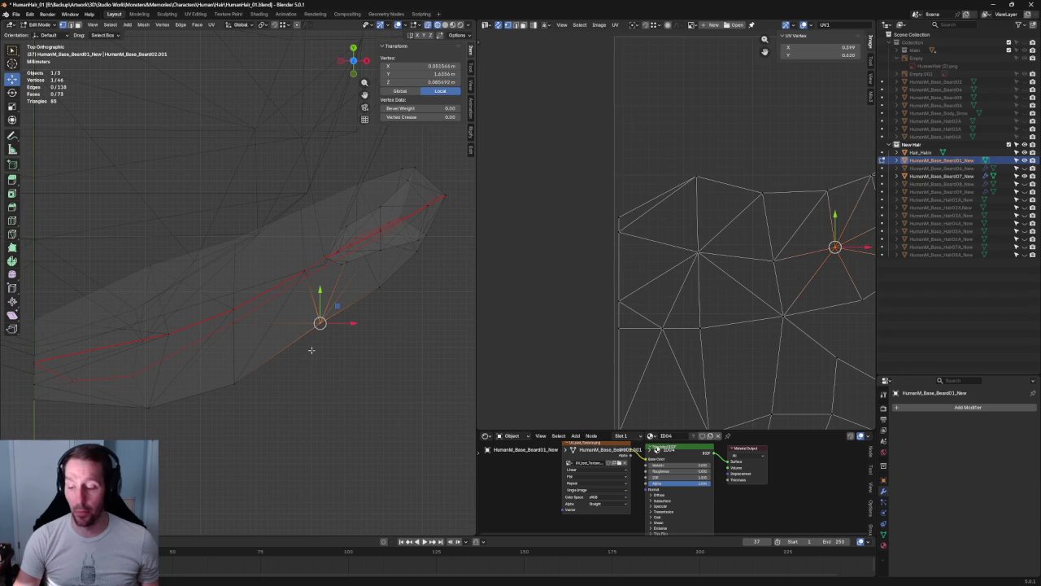
{"action": "left_click_drag", "start_coordinate": [313, 290], "coordinate": [314, 302]}
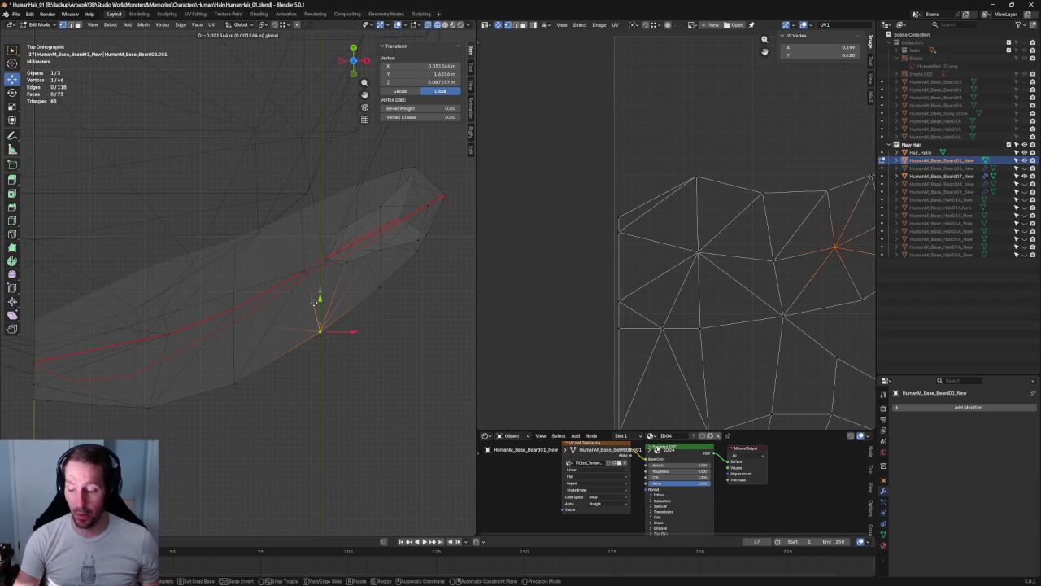
{"action": "left_click", "coordinate": [407, 342]}
- In top orthographic view, reposition another beard-strand vertex along the Y axis
{"action": "mouse_move", "coordinate": [402, 342]}
{"action": "middle_mouse_down"}
{"action": "mouse_move", "coordinate": [273, 276]}
{"action": "mouse_move", "coordinate": [298, 255]}
{"action": "mouse_move", "coordinate": [284, 233]}
{"action": "mouse_move", "coordinate": [240, 229]}
{"action": "mouse_move", "coordinate": [209, 251]}
{"action": "mouse_move", "coordinate": [227, 261]}
{"action": "middle_mouse_up"}
{"action": "key", "text": "KP_7"}
{"action": "left_click", "coordinate": [203, 208]}
{"action": "key", "text": "shift+space"}
{"action": "key", "text": "g"}
{"action": "key", "text": "g"}
{"action": "key", "text": "y"}
{"action": "key", "text": "g"}
{"action": "key", "text": "y"}
{"action": "left_click", "coordinate": [215, 311]}
{"action": "key", "text": "g"}
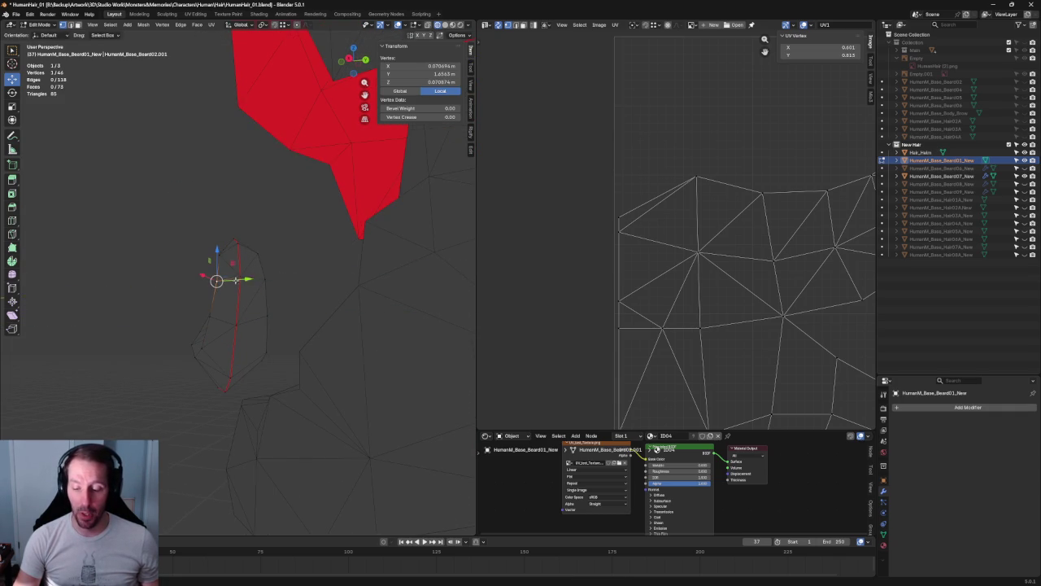
- Reposition the small tuft's top vertex along its axes, settling it along green Y
{"action": "key", "text": "alt+a"}
{"action": "middle_click_drag", "start_coordinate": [252, 275], "coordinate": [262, 291]}
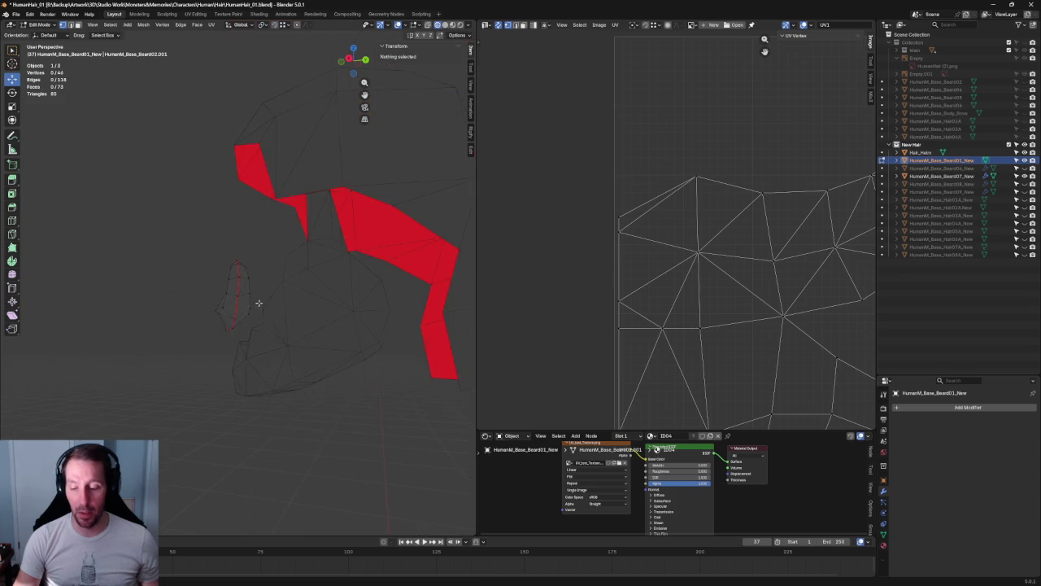
{"action": "scroll", "coordinate": [262, 291], "scroll_direction": "up", "scroll_amount": 3}
{"action": "scroll", "coordinate": [255, 291], "scroll_direction": "up", "scroll_amount": 3}
{"action": "left_click", "coordinate": [225, 248]}
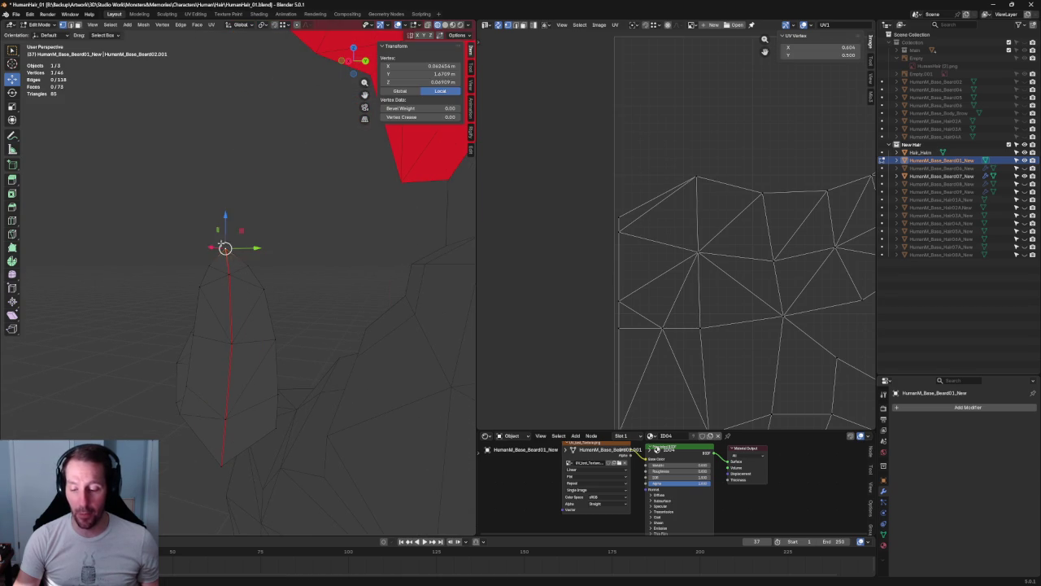
{"action": "left_click_drag", "start_coordinate": [225, 247], "coordinate": [259, 276]}
{"action": "middle_click_drag", "start_coordinate": [259, 276], "coordinate": [241, 304]}
{"action": "left_click_drag", "start_coordinate": [252, 299], "coordinate": [277, 299]}
{"action": "mouse_move", "coordinate": [293, 301]}
{"action": "middle_mouse_down"}
{"action": "mouse_move", "coordinate": [275, 307]}
{"action": "mouse_move", "coordinate": [338, 345]}
{"action": "mouse_move", "coordinate": [289, 326]}
{"action": "middle_mouse_up"}
{"action": "left_click_drag", "start_coordinate": [308, 279], "coordinate": [302, 287]}
{"action": "mouse_move", "coordinate": [302, 287]}
{"action": "middle_mouse_down"}
{"action": "mouse_move", "coordinate": [288, 320]}
{"action": "mouse_move", "coordinate": [252, 307]}
{"action": "mouse_move", "coordinate": [281, 299]}
{"action": "middle_mouse_up"}
- Slide a vertex on the red seam edge slightly along Y, viewing the seam vertically
{"action": "key", "text": "KP_5"}
{"action": "scroll", "coordinate": [256, 305], "scroll_direction": "up", "scroll_amount": 2}
{"action": "key", "text": "KP_7"}
{"action": "scroll", "coordinate": [282, 307], "scroll_direction": "up", "scroll_amount": 3}
{"action": "left_click", "coordinate": [281, 308]}
{"action": "mouse_move", "coordinate": [284, 291]}
{"action": "middle_mouse_down"}
{"action": "mouse_move", "coordinate": [294, 300]}
{"action": "mouse_move", "coordinate": [355, 288]}
{"action": "mouse_move", "coordinate": [318, 285]}
{"action": "middle_mouse_up"}
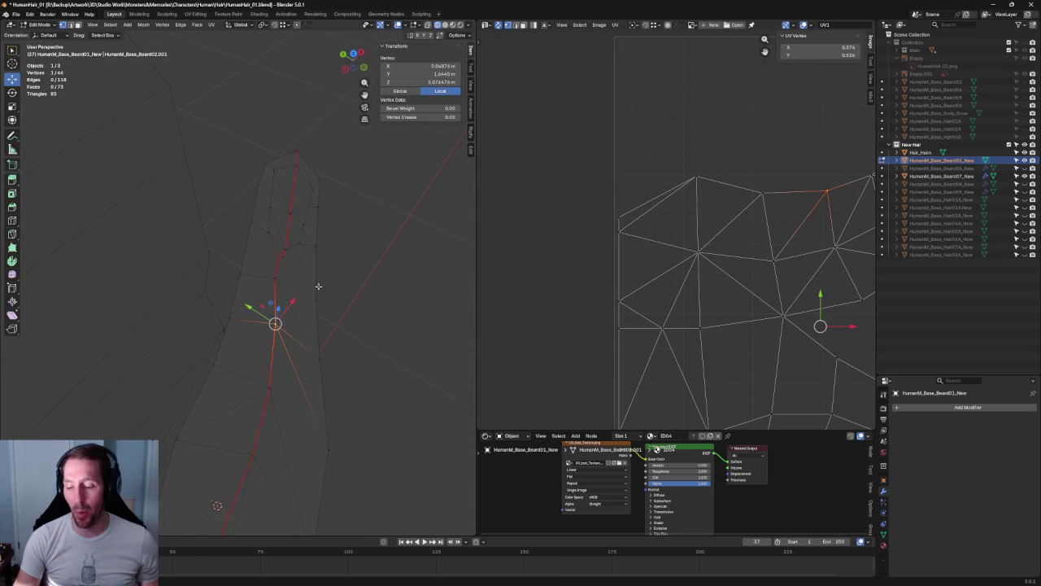
{"action": "key", "text": "g"}
{"action": "key", "text": "y"}
{"action": "right_click", "coordinate": [254, 265]}
{"action": "middle_click_drag", "start_coordinate": [255, 265], "coordinate": [358, 260]}
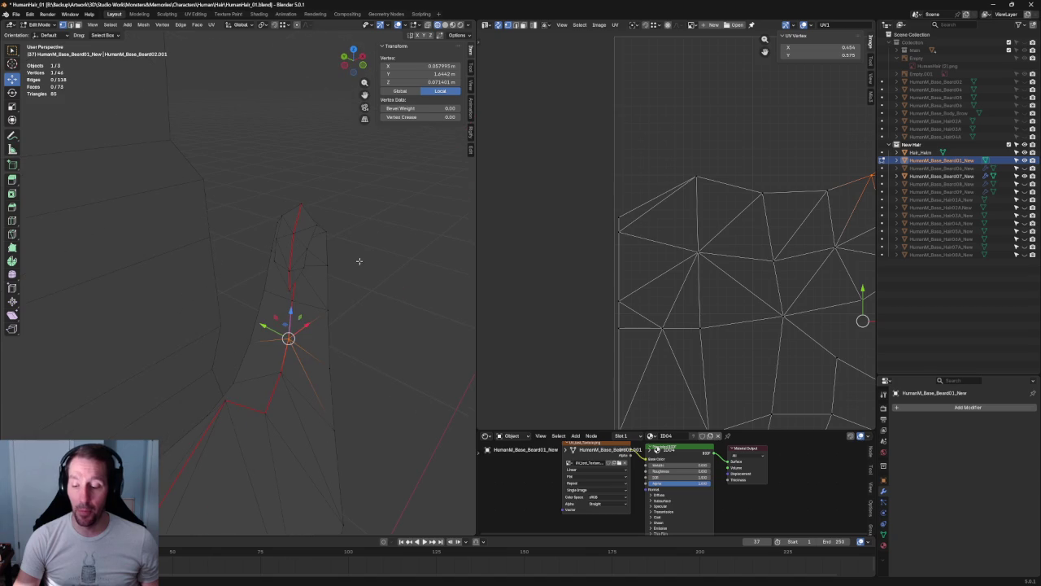
{"action": "middle_click_drag", "start_coordinate": [321, 319], "coordinate": [321, 276]}
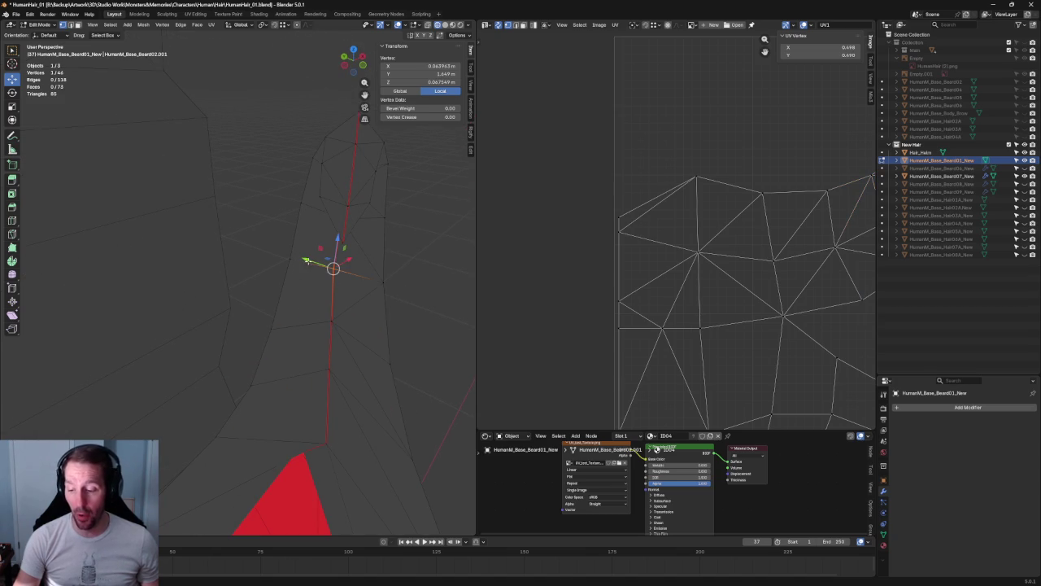
{"action": "left_click_drag", "start_coordinate": [306, 261], "coordinate": [312, 261]}
{"action": "left_click", "coordinate": [313, 262]}
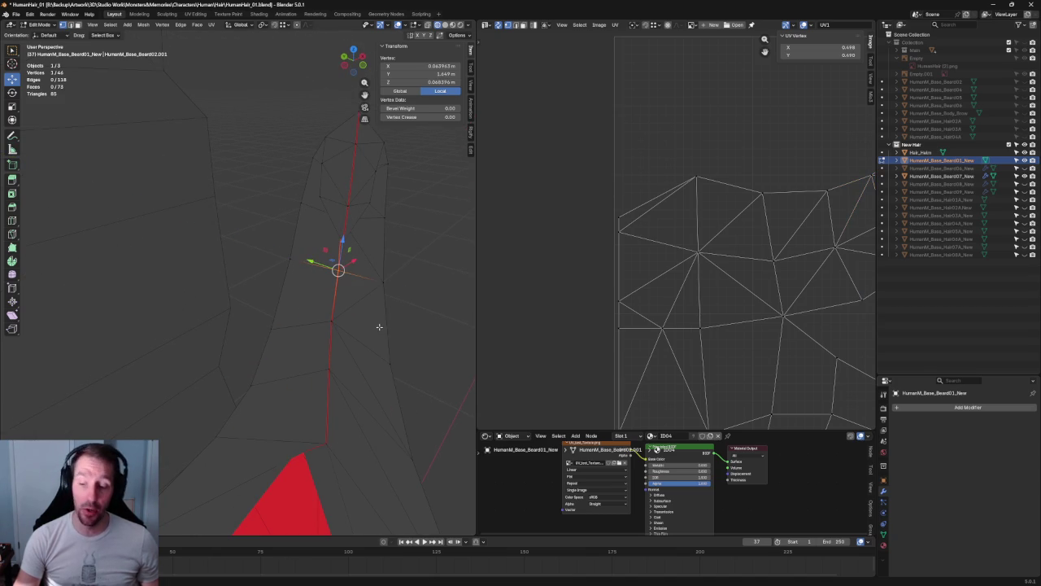
- Nudge two more tuft vertices along Y and move the tip vertex up and left
{"action": "left_click", "coordinate": [345, 205]}
{"action": "left_click_drag", "start_coordinate": [317, 200], "coordinate": [318, 235]}
{"action": "left_click", "coordinate": [343, 242]}
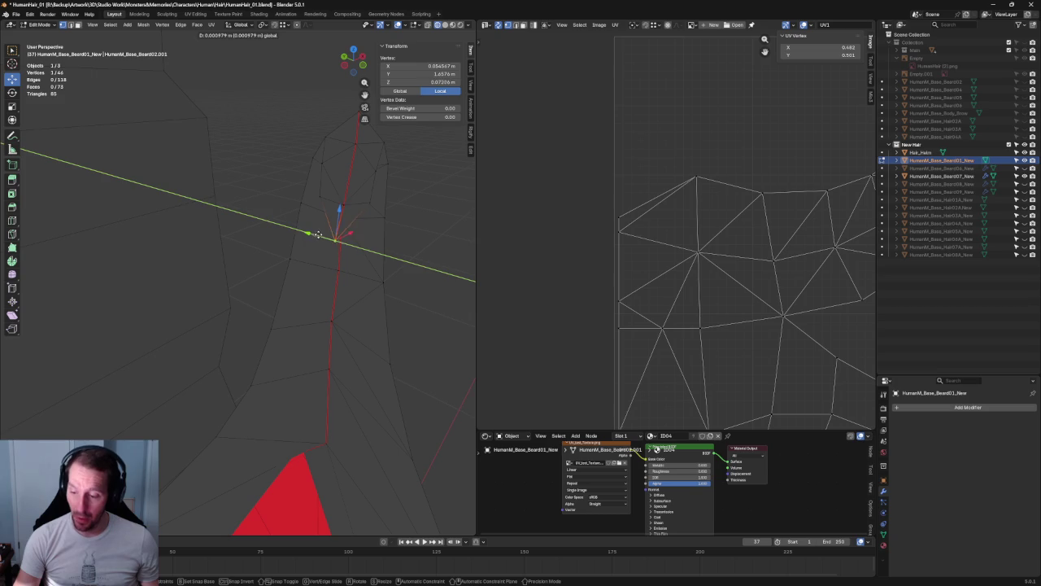
{"action": "left_click", "coordinate": [321, 235]}
{"action": "middle_click_drag", "start_coordinate": [321, 235], "coordinate": [275, 199]}
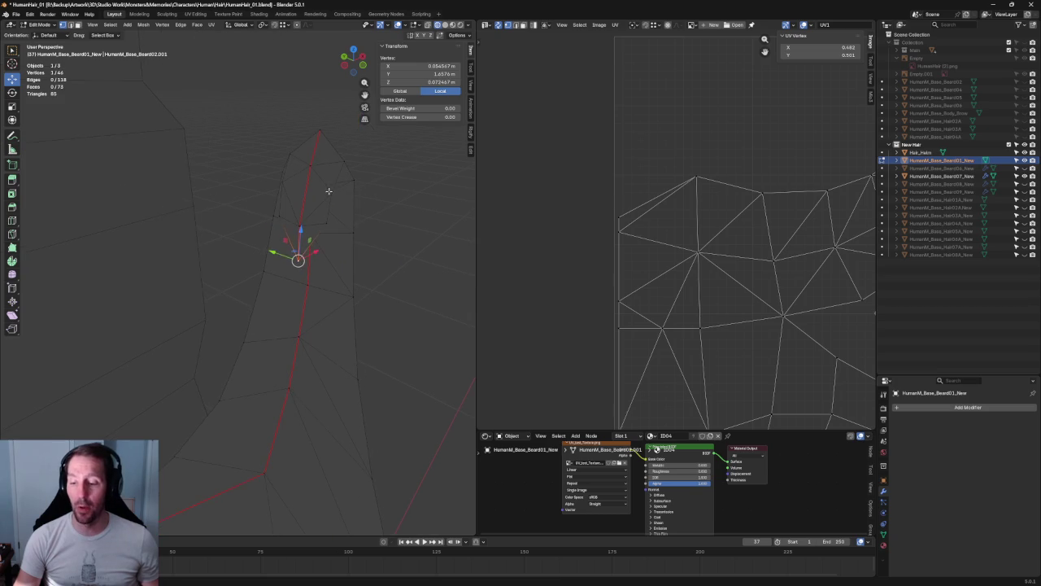
{"action": "left_click", "coordinate": [275, 199]}
{"action": "mouse_move", "coordinate": [275, 199]}
{"action": "left_mouse_down"}
{"action": "mouse_move", "coordinate": [244, 176]}
{"action": "mouse_move", "coordinate": [312, 204]}
{"action": "left_mouse_up"}
{"action": "left_click", "coordinate": [332, 214]}
- Orbit around the tuft from another side and select one of its vertices to check it
{"action": "mouse_move", "coordinate": [333, 214]}
{"action": "middle_mouse_down"}
{"action": "mouse_move", "coordinate": [361, 239]}
{"action": "mouse_move", "coordinate": [239, 260]}
{"action": "mouse_move", "coordinate": [195, 243]}
{"action": "middle_mouse_up"}
{"action": "mouse_move", "coordinate": [296, 296]}
{"action": "middle_mouse_down"}
{"action": "mouse_move", "coordinate": [287, 298]}
{"action": "mouse_move", "coordinate": [298, 293]}
{"action": "middle_mouse_up"}
{"action": "scroll", "coordinate": [302, 263], "scroll_direction": "up", "scroll_amount": 2}
{"action": "scroll", "coordinate": [275, 315], "scroll_direction": "up", "scroll_amount": 3}
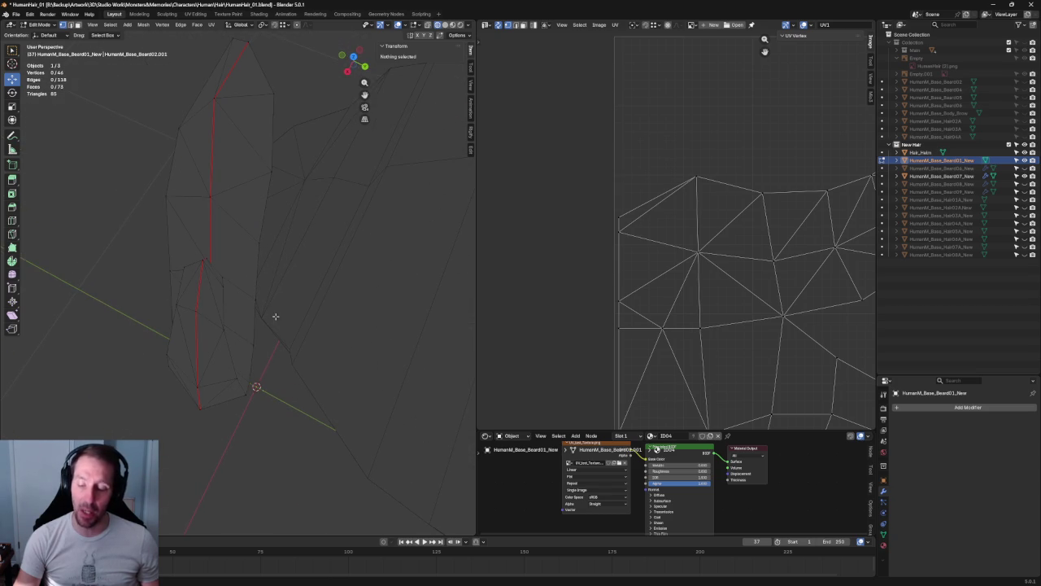
{"action": "left_click", "coordinate": [225, 332]}
{"action": "mouse_move", "coordinate": [225, 332]}
{"action": "middle_mouse_down"}
{"action": "mouse_move", "coordinate": [224, 302]}
{"action": "mouse_move", "coordinate": [176, 323]}
{"action": "mouse_move", "coordinate": [205, 290]}
{"action": "mouse_move", "coordinate": [195, 288]}
{"action": "middle_mouse_up"}
- Pull a curl vertex slightly inward, then shift it right along the X axis
{"action": "scroll", "coordinate": [220, 277], "scroll_direction": "up", "scroll_amount": 2}
{"action": "scroll", "coordinate": [216, 280], "scroll_direction": "up", "scroll_amount": 2}
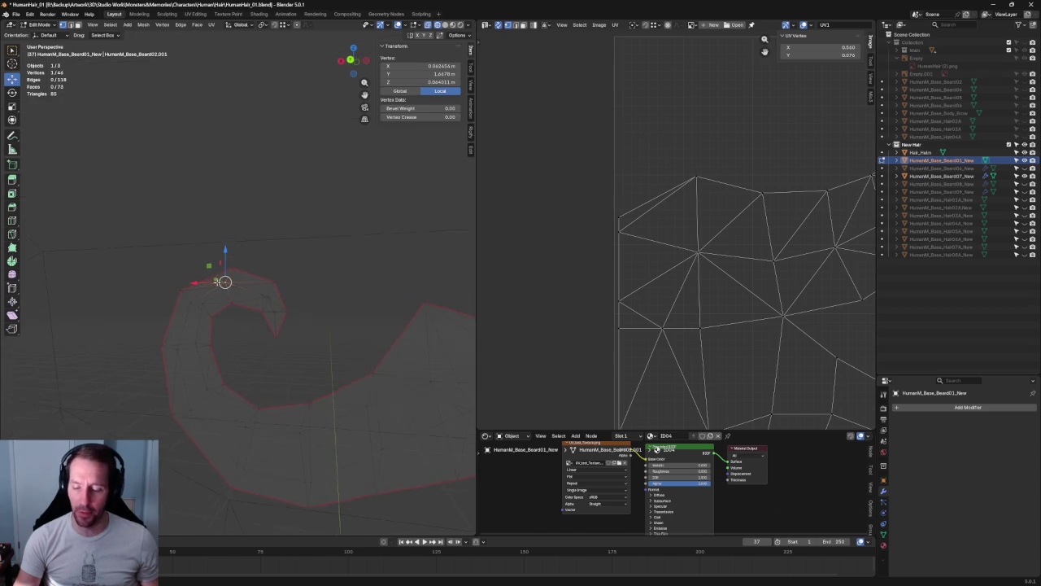
{"action": "left_click_drag", "start_coordinate": [212, 265], "coordinate": [252, 280]}
{"action": "mouse_move", "coordinate": [253, 279]}
{"action": "middle_mouse_down"}
{"action": "mouse_move", "coordinate": [203, 326]}
{"action": "mouse_move", "coordinate": [116, 360]}
{"action": "mouse_move", "coordinate": [238, 340]}
{"action": "mouse_move", "coordinate": [363, 347]}
{"action": "mouse_move", "coordinate": [351, 337]}
{"action": "middle_mouse_up"}
{"action": "scroll", "coordinate": [284, 321], "scroll_direction": "up", "scroll_amount": 3}
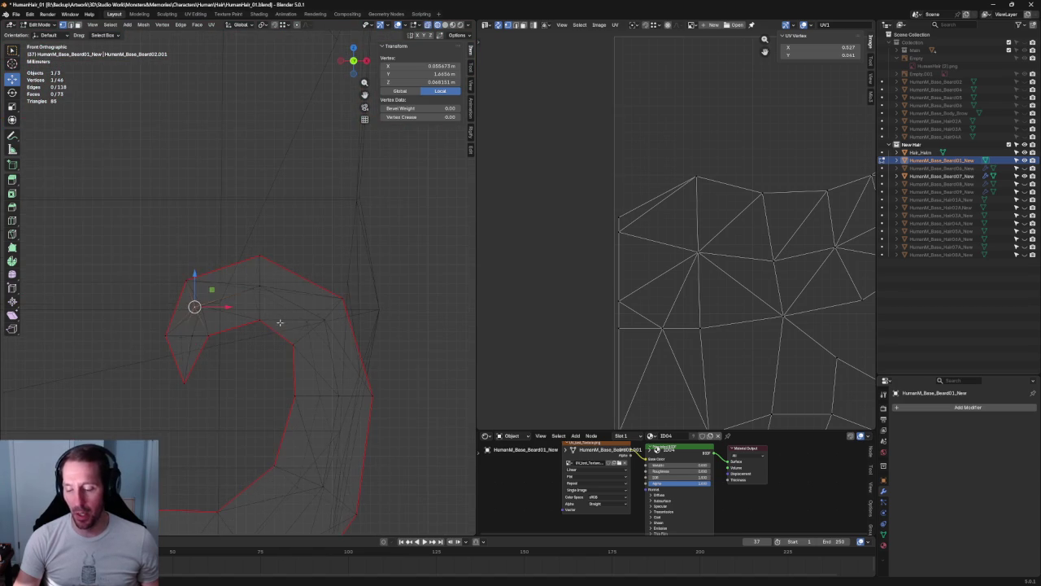
{"action": "key", "text": "g"}
{"action": "key", "text": "x"}
{"action": "left_click", "coordinate": [281, 290]}
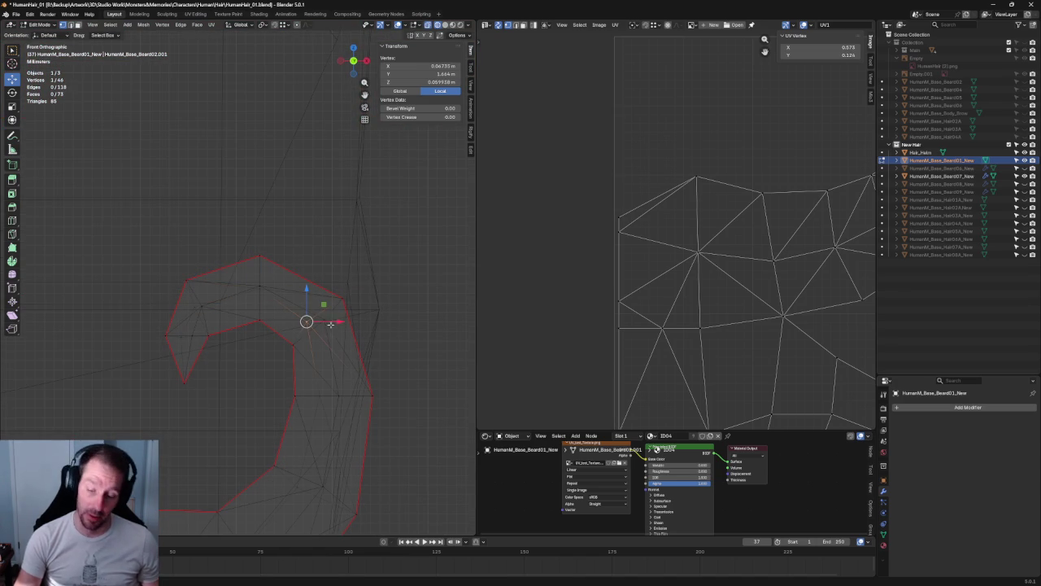
{"action": "key", "text": "g"}
{"action": "key", "text": "x"}
{"action": "left_click", "coordinate": [336, 321]}
{"action": "left_click", "coordinate": [156, 290]}
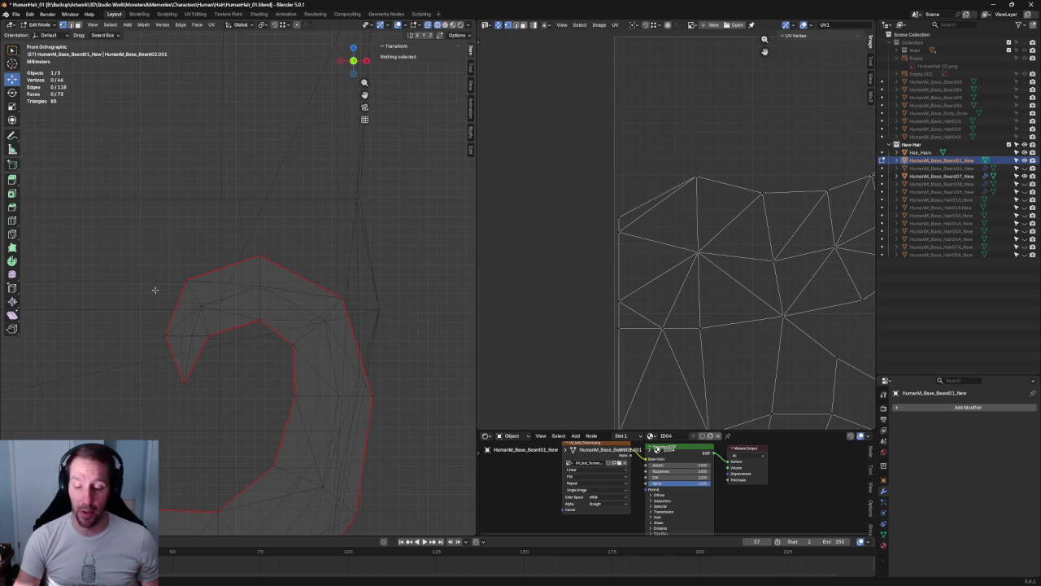
- Adjust the curl's tip vertex along X with three moves, ending slightly left
{"action": "left_click", "coordinate": [199, 309]}
{"action": "key", "text": "g"}
{"action": "key", "text": "x"}
{"action": "left_click", "coordinate": [188, 336]}
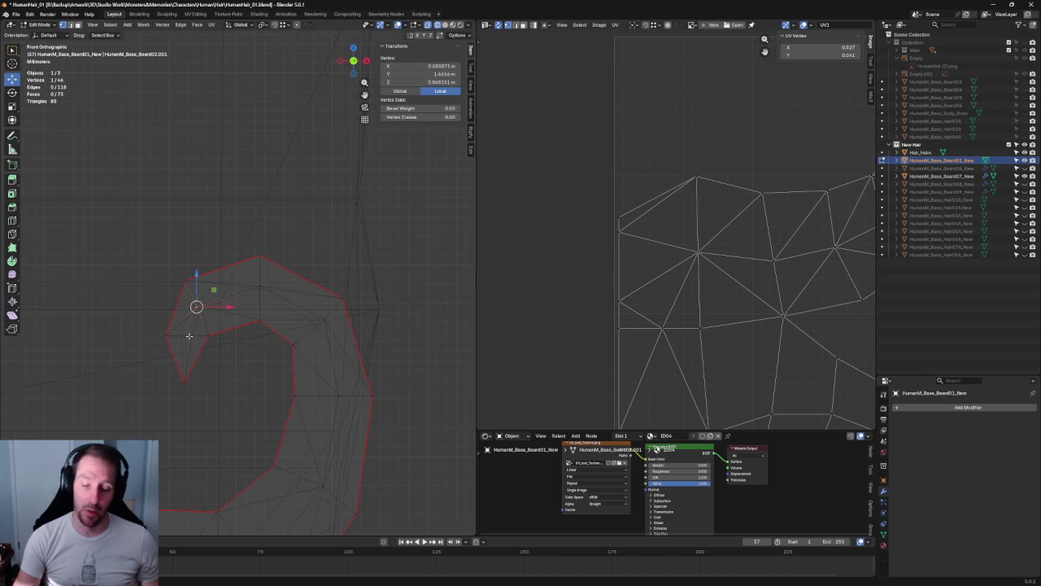
{"action": "key", "text": "g"}
{"action": "key", "text": "x"}
{"action": "left_click", "coordinate": [210, 338]}
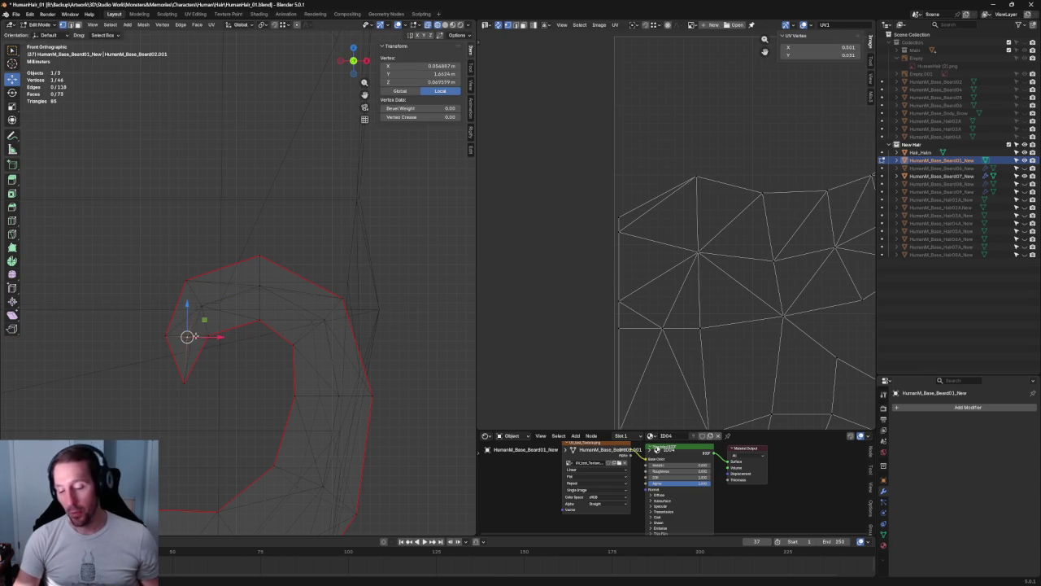
{"action": "key", "text": "g"}
{"action": "key", "text": "x"}
{"action": "left_click", "coordinate": [217, 346]}
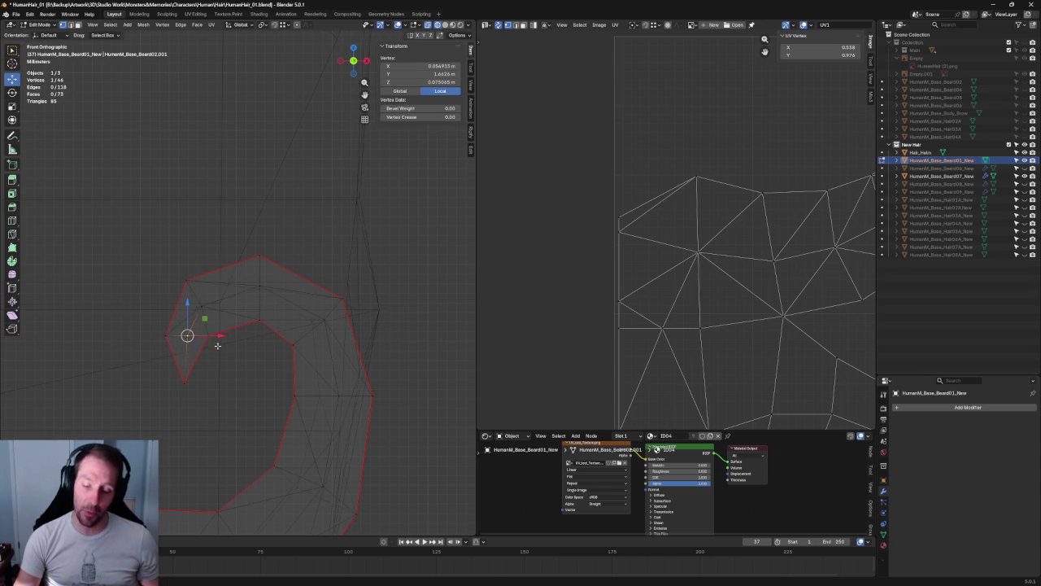
{"action": "left_click", "coordinate": [233, 366]}
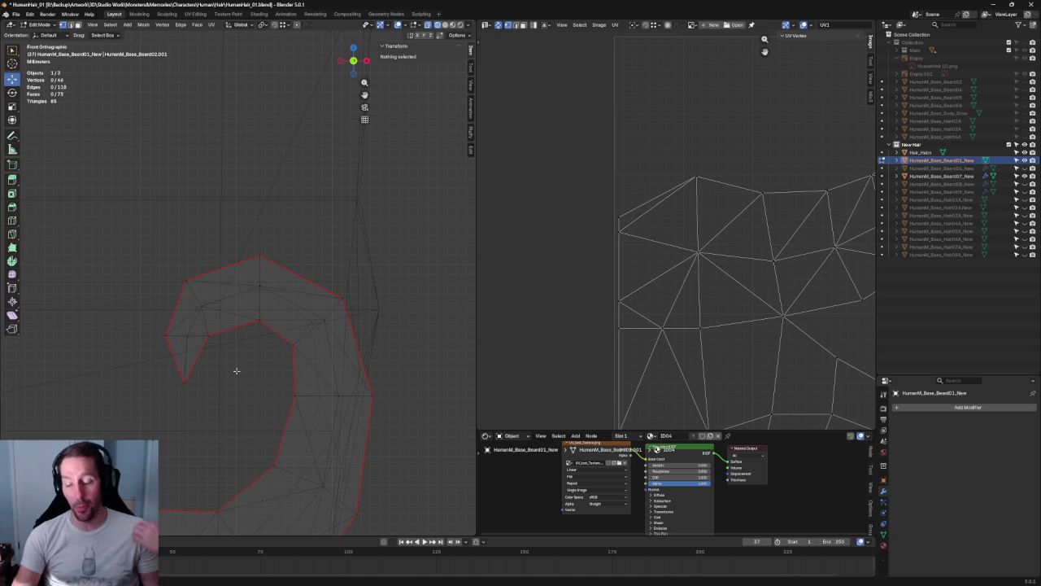
- Select two vertices on the hook and slide them together along the X axis
{"action": "scroll", "coordinate": [334, 266], "scroll_direction": "down", "scroll_amount": 4}
{"action": "mouse_move", "coordinate": [334, 266]}
{"action": "middle_mouse_down"}
{"action": "mouse_move", "coordinate": [265, 317]}
{"action": "mouse_move", "coordinate": [249, 312]}
{"action": "mouse_move", "coordinate": [228, 344]}
{"action": "mouse_move", "coordinate": [271, 180]}
{"action": "mouse_move", "coordinate": [279, 197]}
{"action": "mouse_move", "coordinate": [230, 237]}
{"action": "mouse_move", "coordinate": [300, 226]}
{"action": "mouse_move", "coordinate": [255, 249]}
{"action": "mouse_move", "coordinate": [287, 296]}
{"action": "middle_mouse_up"}
{"action": "left_click", "coordinate": [264, 201]}
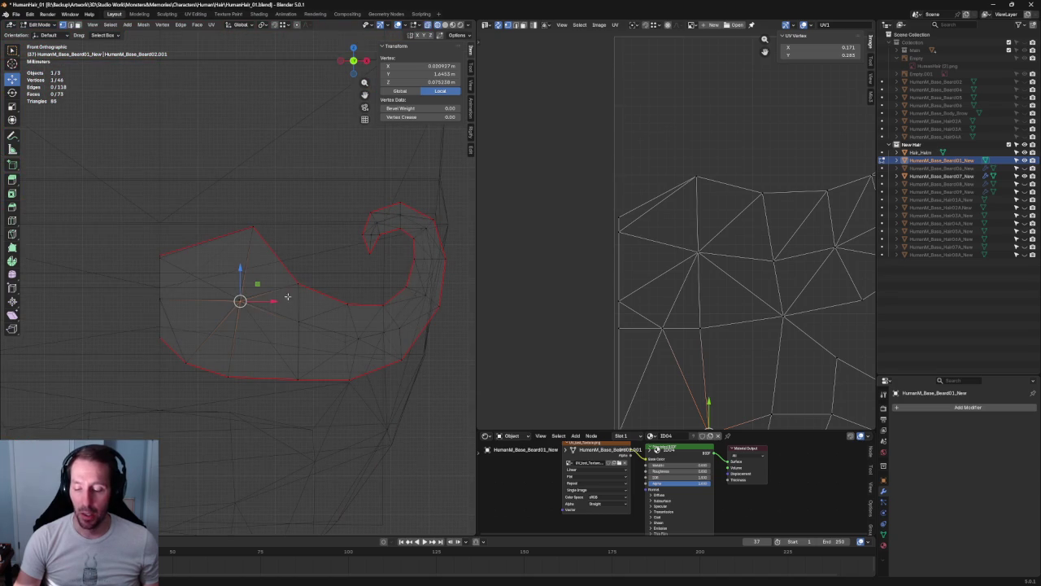
{"action": "left_click_drag", "start_coordinate": [277, 317], "coordinate": [224, 265]}
{"action": "key", "text": "g"}
{"action": "key", "text": "x"}
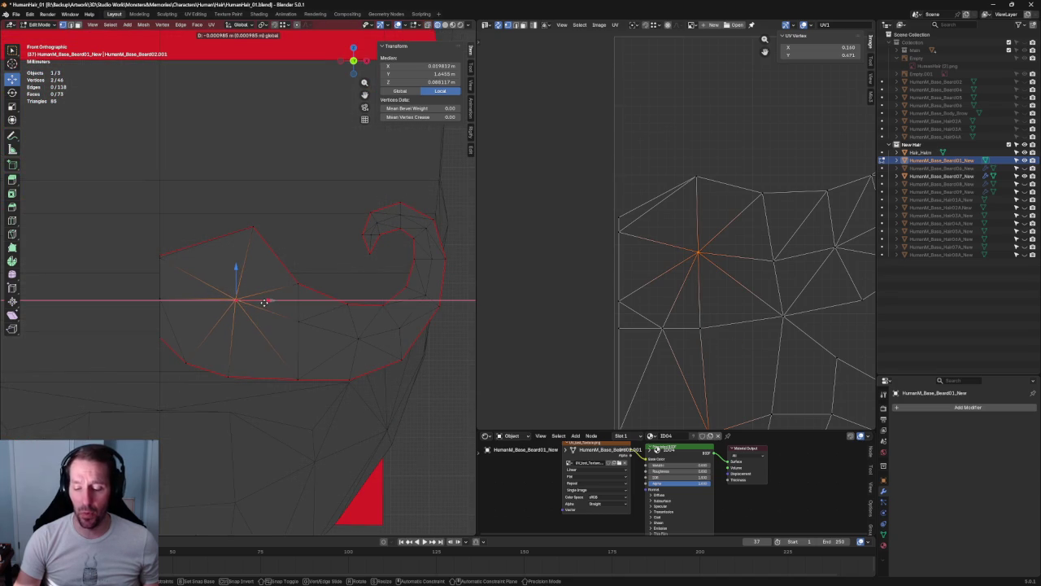
{"action": "left_click", "coordinate": [262, 301]}
{"action": "scroll", "coordinate": [260, 302], "scroll_direction": "down", "scroll_amount": 1}
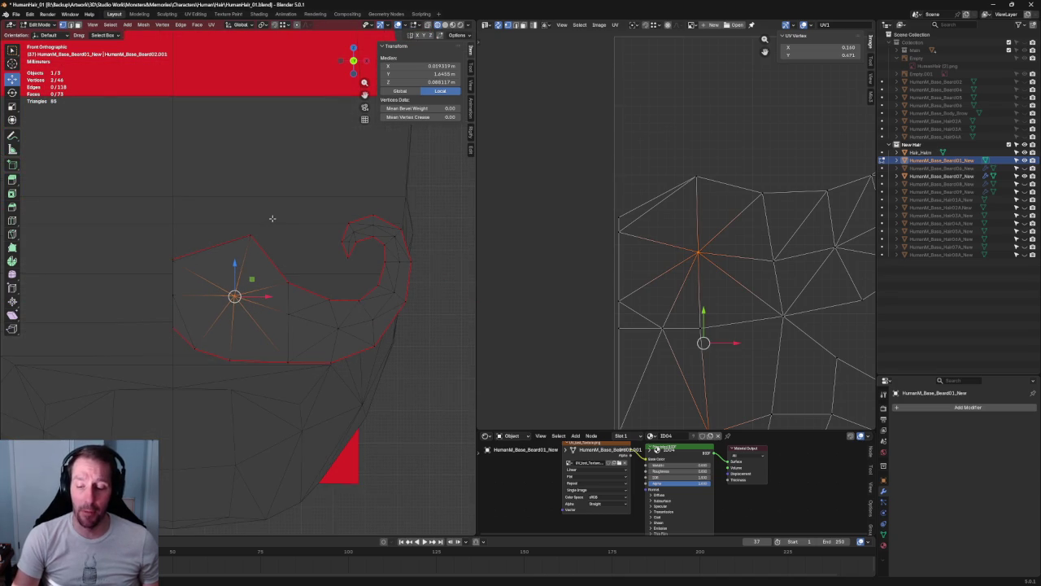
{"action": "left_click", "coordinate": [445, 399]}
{"action": "mouse_move", "coordinate": [444, 399]}
{"action": "middle_mouse_down"}
{"action": "mouse_move", "coordinate": [316, 392]}
{"action": "mouse_move", "coordinate": [226, 326]}
{"action": "middle_mouse_up"}
{"action": "scroll", "coordinate": [212, 309], "scroll_direction": "up", "scroll_amount": 5}
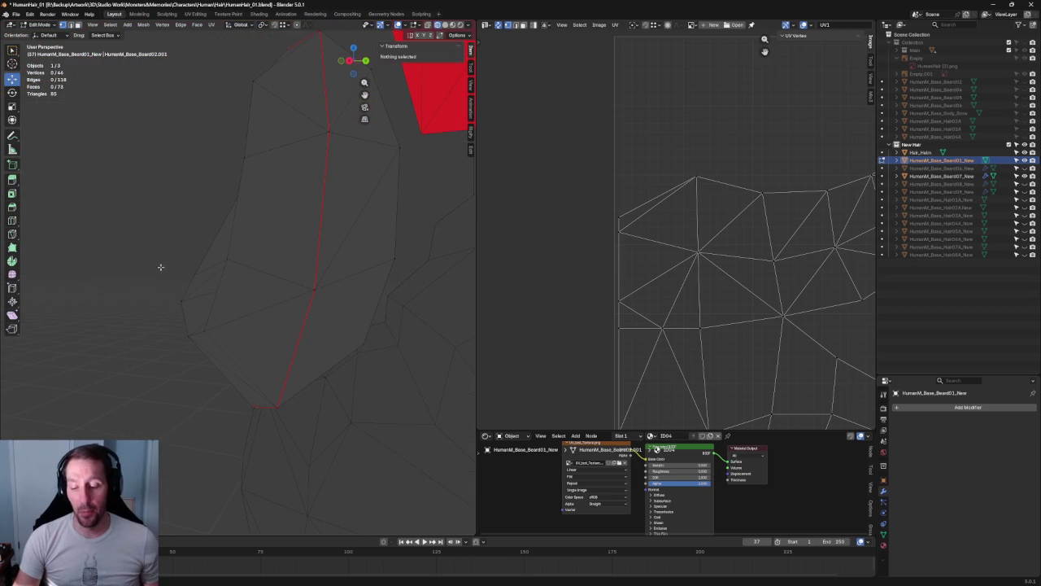
- Nudge the tuft's left-edge vertices and its top vertex slightly along Y
{"action": "left_click_drag", "start_coordinate": [160, 267], "coordinate": [198, 355]}
{"action": "left_click_drag", "start_coordinate": [219, 300], "coordinate": [218, 298]}
{"action": "left_click_drag", "start_coordinate": [146, 285], "coordinate": [207, 314]}
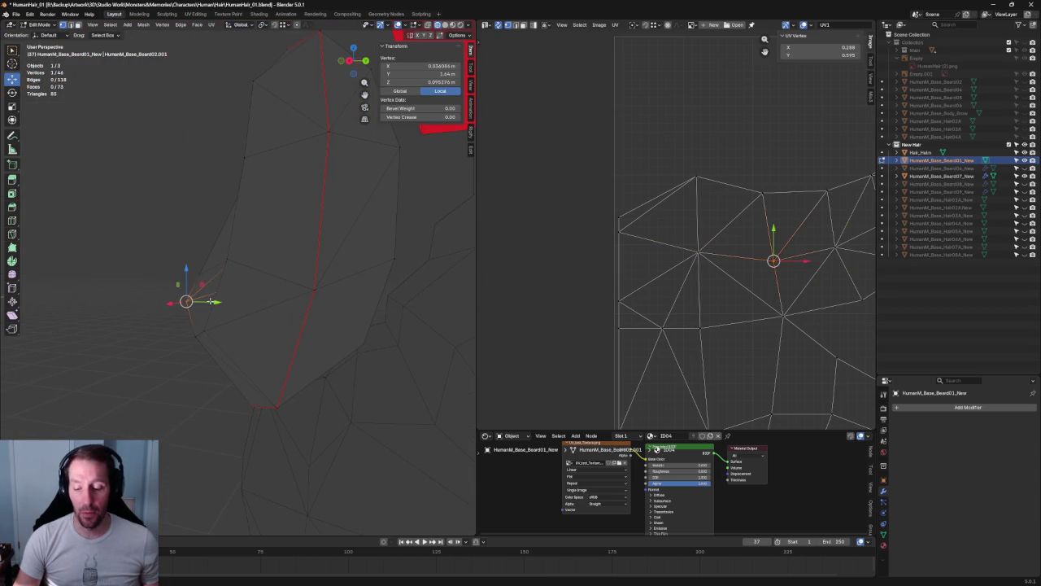
{"action": "key", "text": "alt+a"}
{"action": "middle_click_drag", "start_coordinate": [172, 317], "coordinate": [228, 300]}
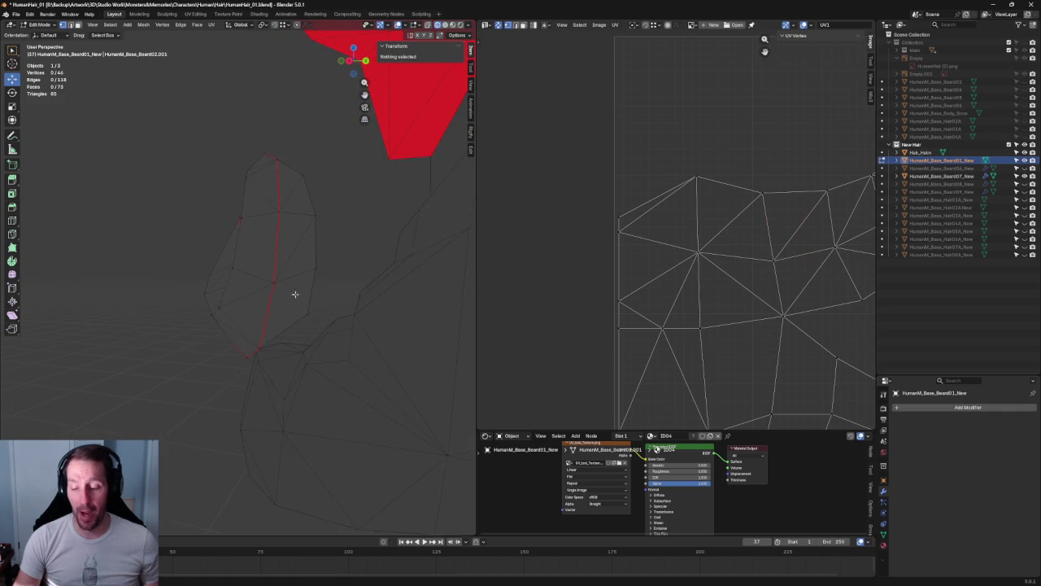
{"action": "left_click", "coordinate": [228, 301]}
{"action": "left_click_drag", "start_coordinate": [243, 310], "coordinate": [241, 310]}
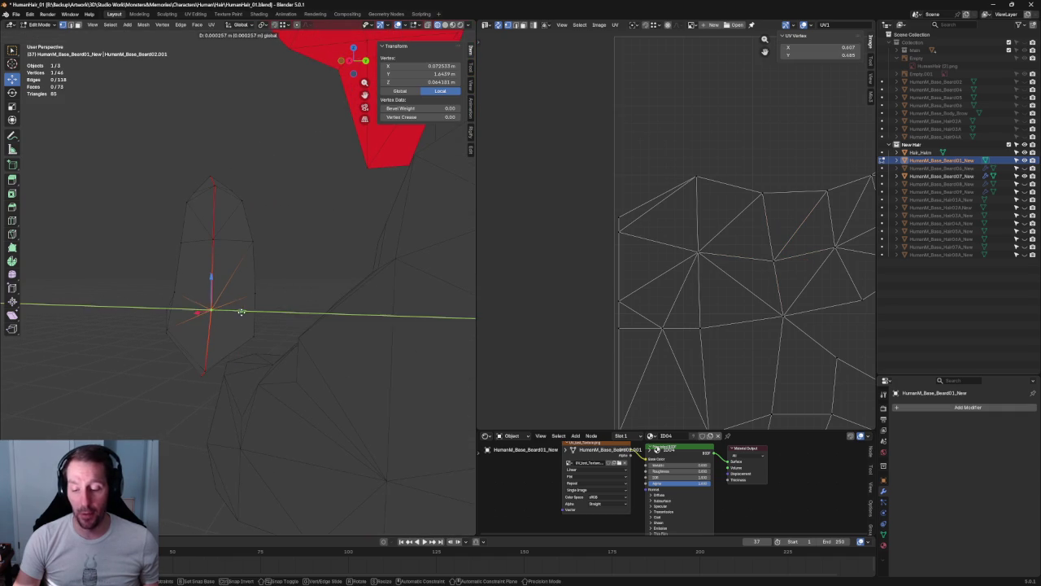
{"action": "left_click", "coordinate": [213, 234]}
{"action": "left_click_drag", "start_coordinate": [244, 237], "coordinate": [244, 236]}
{"action": "left_click", "coordinate": [213, 186]}
- Reposition the lower tuft vertices with Y-locked moves, then deselect everything
{"action": "middle_click_drag", "start_coordinate": [213, 186], "coordinate": [198, 338]}
{"action": "left_click", "coordinate": [196, 290]}
{"action": "left_click", "coordinate": [243, 262]}
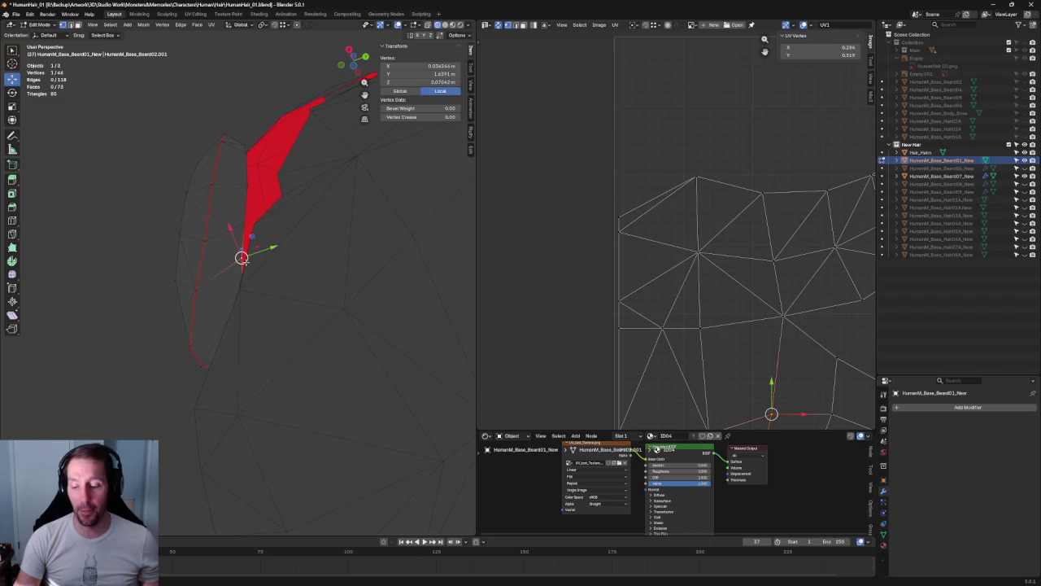
{"action": "middle_click_drag", "start_coordinate": [122, 326], "coordinate": [210, 292]}
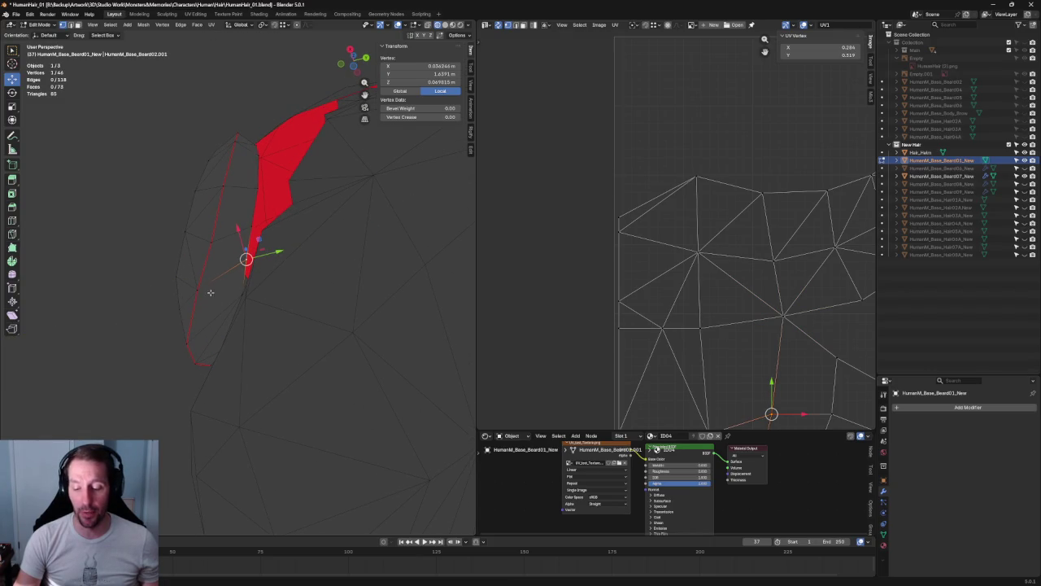
{"action": "left_click", "coordinate": [198, 287]}
{"action": "key", "text": "g"}
{"action": "key", "text": "y"}
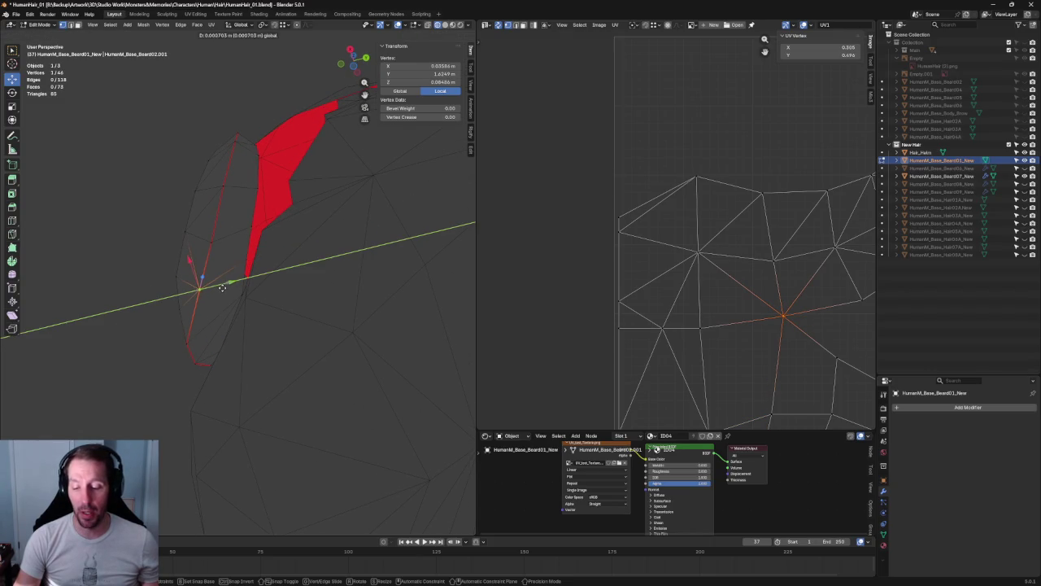
{"action": "key", "text": "Escape"}
{"action": "left_click", "coordinate": [187, 343]}
{"action": "key", "text": "g"}
{"action": "key", "text": "y"}
{"action": "key", "text": "Escape"}
{"action": "key", "text": "alt+a"}
- Check the tuft against the whole head from side, front and perspective views
{"action": "mouse_move", "coordinate": [149, 366]}
{"action": "middle_mouse_down"}
{"action": "mouse_move", "coordinate": [172, 318]}
{"action": "mouse_move", "coordinate": [247, 342]}
{"action": "middle_mouse_up"}
{"action": "key", "text": "KP_3"}
{"action": "key", "text": "KP_1"}
{"action": "scroll", "coordinate": [226, 372], "scroll_direction": "down", "scroll_amount": 4}
{"action": "scroll", "coordinate": [290, 352], "scroll_direction": "up", "scroll_amount": 1}
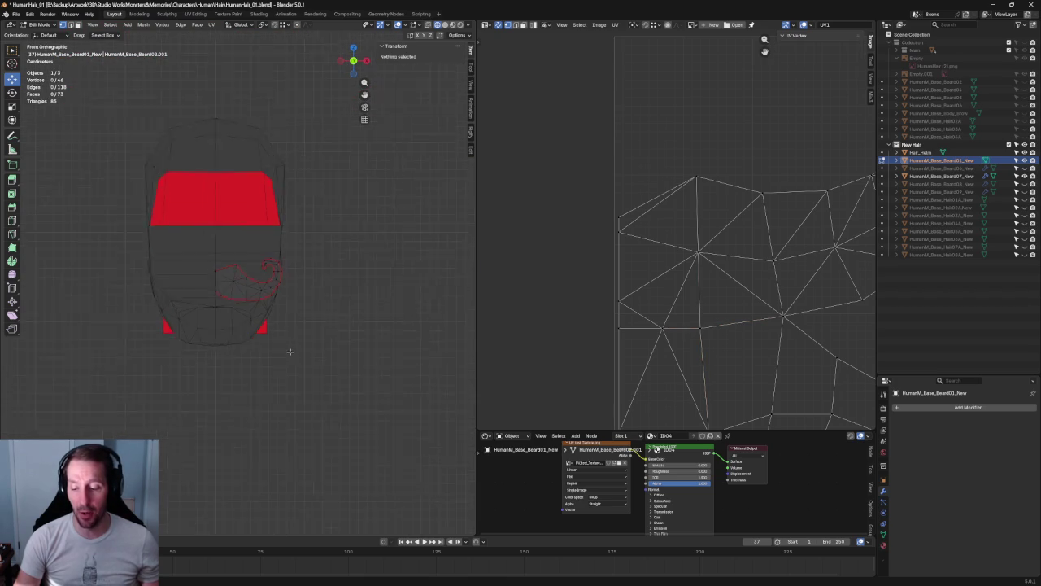
{"action": "mouse_move", "coordinate": [339, 332]}
{"action": "middle_mouse_down"}
{"action": "mouse_move", "coordinate": [244, 391]}
{"action": "mouse_move", "coordinate": [236, 407]}
{"action": "mouse_move", "coordinate": [226, 398]}
{"action": "mouse_move", "coordinate": [249, 331]}
{"action": "middle_mouse_up"}
{"action": "mouse_move", "coordinate": [275, 242]}
{"action": "middle_mouse_down"}
{"action": "mouse_move", "coordinate": [268, 267]}
{"action": "mouse_move", "coordinate": [291, 262]}
{"action": "mouse_move", "coordinate": [242, 294]}
{"action": "middle_mouse_up"}
- Slide two beard-strand vertices, then a single vertex, further along their edges
{"action": "left_click_drag", "start_coordinate": [277, 236], "coordinate": [233, 314]}
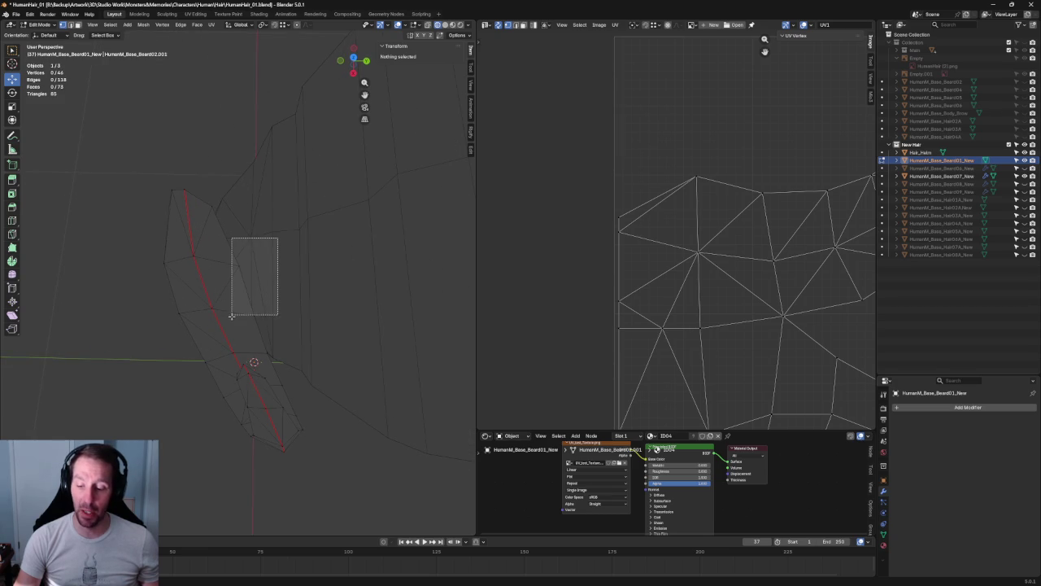
{"action": "key", "text": "shift+v"}
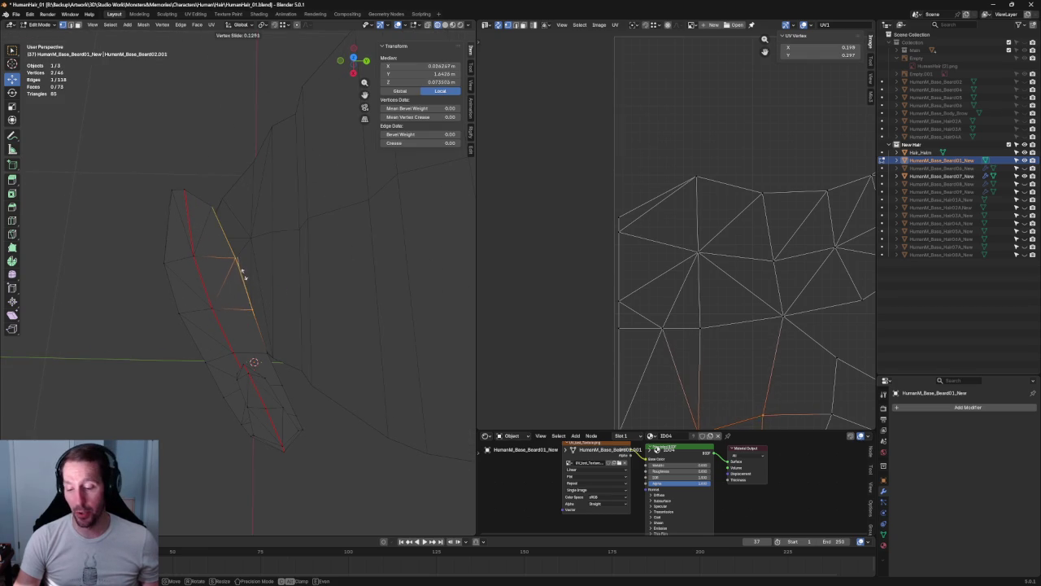
{"action": "left_click", "coordinate": [242, 279]}
{"action": "left_click", "coordinate": [268, 345]}
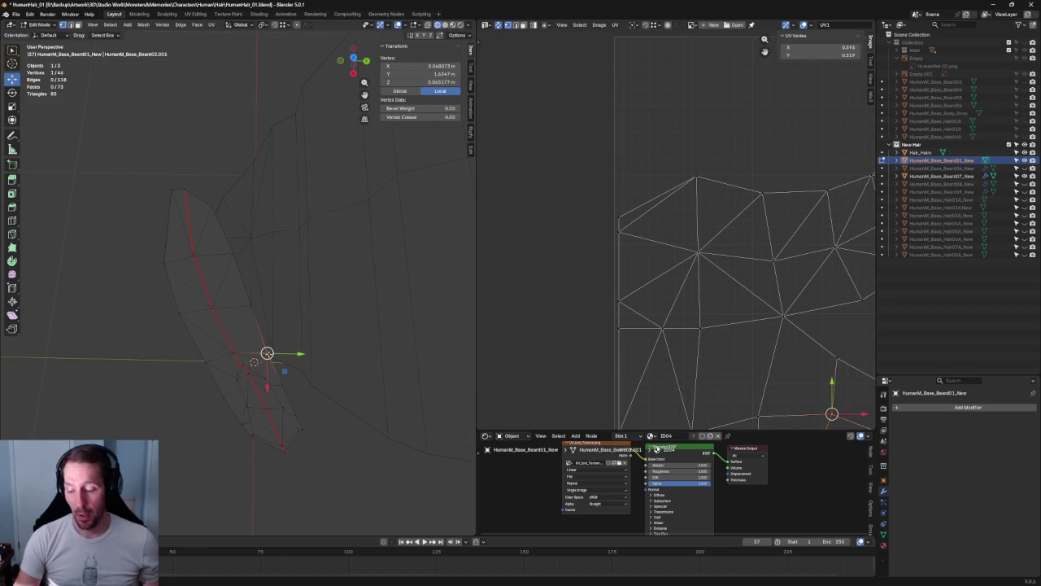
{"action": "key", "text": "shift+v"}
{"action": "left_click", "coordinate": [271, 345]}
{"action": "key", "text": "shift+v"}
{"action": "left_click", "coordinate": [281, 381]}
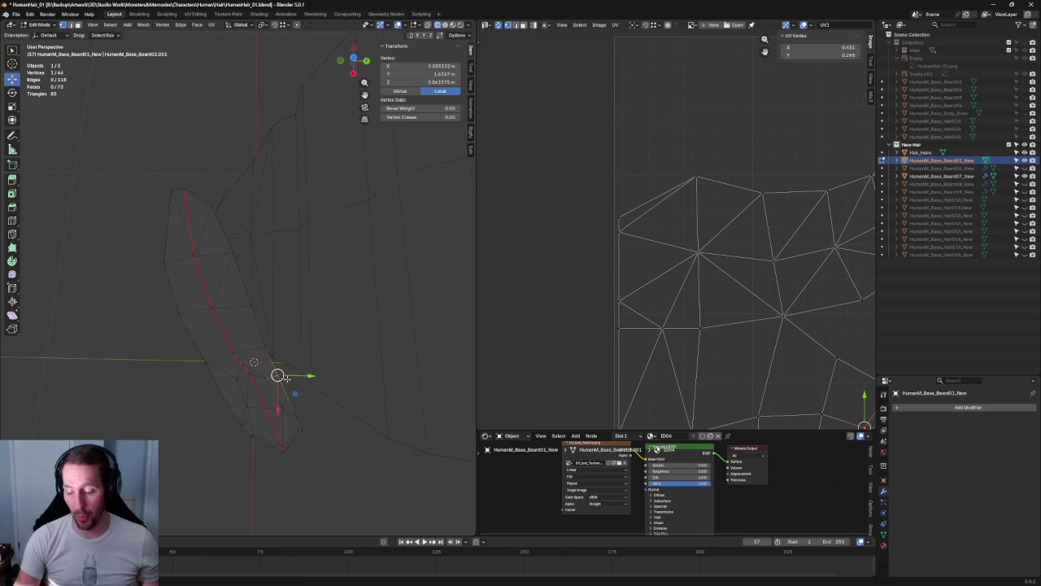
{"action": "left_click", "coordinate": [354, 409]}
- Slide another beard vertex along its edge and orbit around the head mesh
{"action": "left_click", "coordinate": [291, 416]}
{"action": "key", "text": "shift+v"}
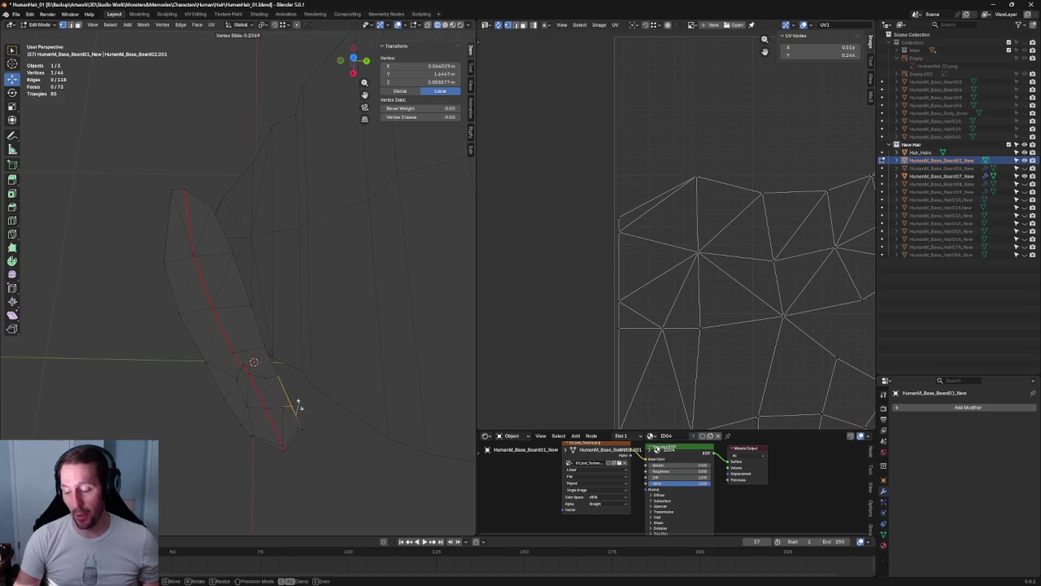
{"action": "left_click", "coordinate": [300, 401]}
{"action": "scroll", "coordinate": [350, 416], "scroll_direction": "down", "scroll_amount": 2}
{"action": "scroll", "coordinate": [337, 421], "scroll_direction": "down", "scroll_amount": 2}
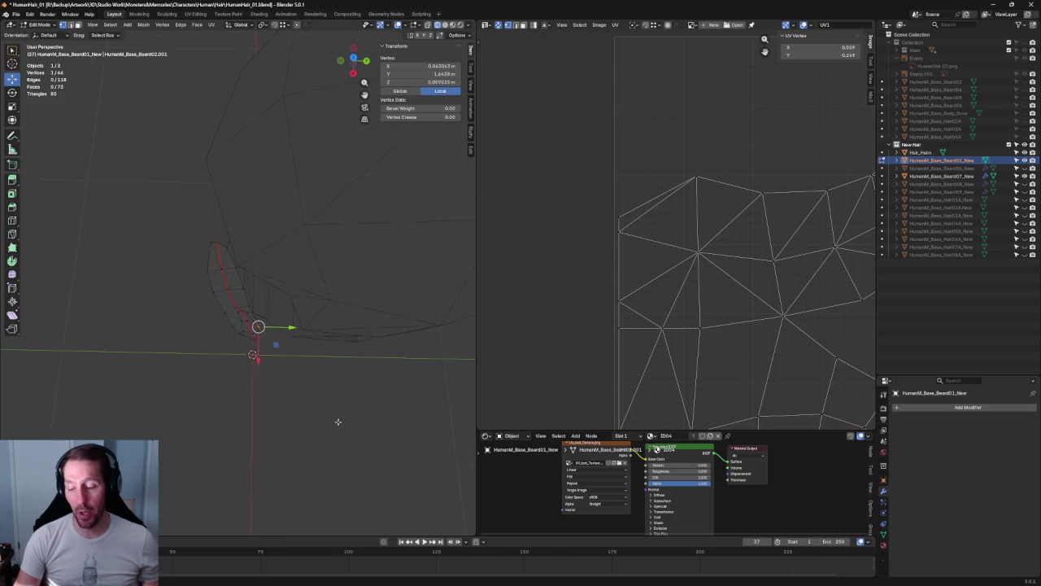
{"action": "scroll", "coordinate": [336, 415], "scroll_direction": "down", "scroll_amount": 2}
{"action": "left_click", "coordinate": [335, 412]}
{"action": "mouse_move", "coordinate": [335, 411]}
{"action": "middle_mouse_down"}
{"action": "mouse_move", "coordinate": [293, 311]}
{"action": "mouse_move", "coordinate": [298, 293]}
{"action": "mouse_move", "coordinate": [404, 274]}
{"action": "mouse_move", "coordinate": [326, 283]}
{"action": "middle_mouse_up"}
{"action": "scroll", "coordinate": [263, 261], "scroll_direction": "up", "scroll_amount": 2}
{"action": "scroll", "coordinate": [261, 271], "scroll_direction": "up", "scroll_amount": 1}
{"action": "scroll", "coordinate": [221, 295], "scroll_direction": "up", "scroll_amount": 3}
{"action": "scroll", "coordinate": [189, 306], "scroll_direction": "up", "scroll_amount": 2}
- Check the beard from a side profile and select vertices on the centre line
{"action": "mouse_move", "coordinate": [190, 306]}
{"action": "middle_mouse_down"}
{"action": "mouse_move", "coordinate": [168, 318]}
{"action": "mouse_move", "coordinate": [153, 310]}
{"action": "middle_mouse_up"}
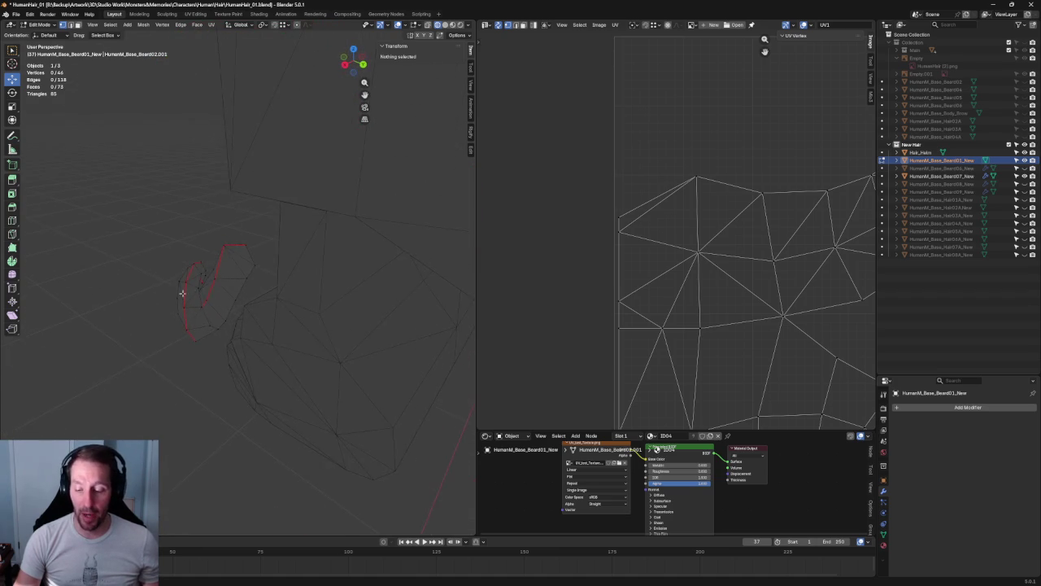
{"action": "mouse_move", "coordinate": [240, 294]}
{"action": "middle_mouse_down", "text": "alt"}
{"action": "mouse_move", "coordinate": [242, 279]}
{"action": "mouse_move", "coordinate": [261, 288]}
{"action": "middle_mouse_up", "text": "alt"}
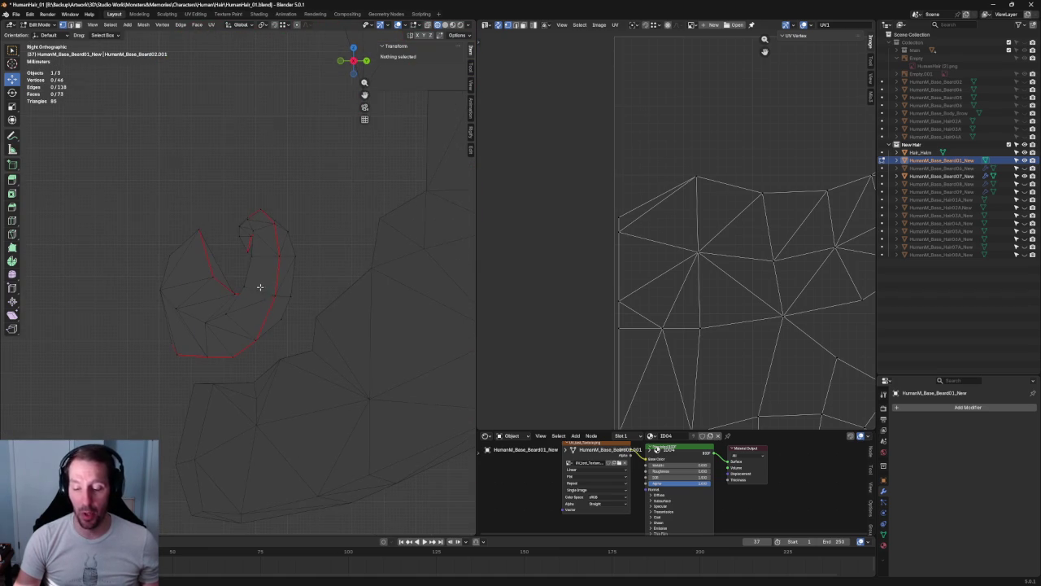
{"action": "mouse_move", "coordinate": [269, 242]}
{"action": "middle_mouse_down"}
{"action": "mouse_move", "coordinate": [302, 225]}
{"action": "mouse_move", "coordinate": [235, 211]}
{"action": "mouse_move", "coordinate": [203, 288]}
{"action": "mouse_move", "coordinate": [229, 300]}
{"action": "middle_mouse_up"}
{"action": "scroll", "coordinate": [203, 288], "scroll_direction": "up", "scroll_amount": 5}
{"action": "scroll", "coordinate": [195, 323], "scroll_direction": "down", "scroll_amount": 4}
{"action": "left_click", "coordinate": [242, 315]}
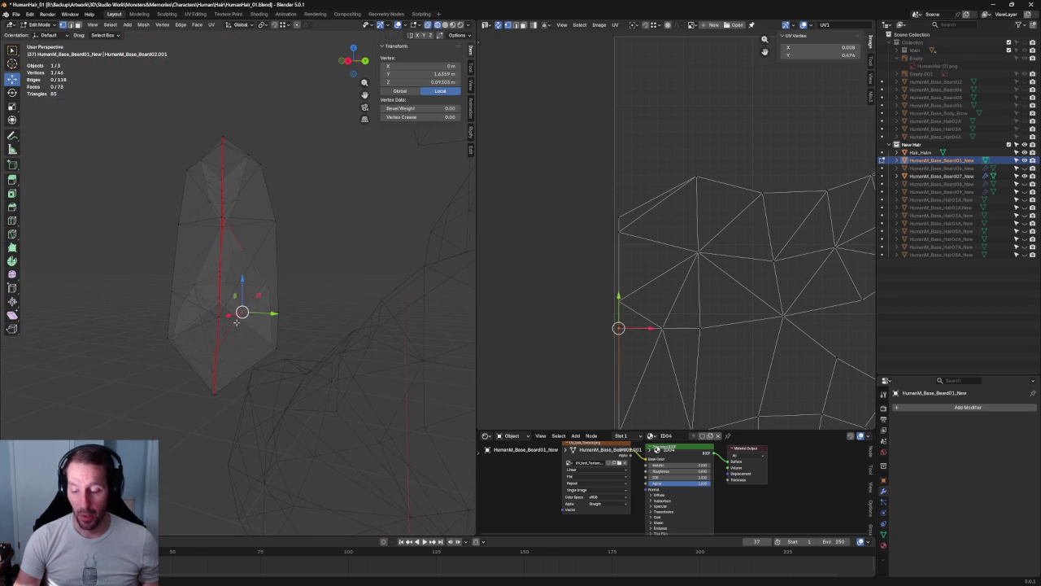
{"action": "left_click", "coordinate": [243, 315]}
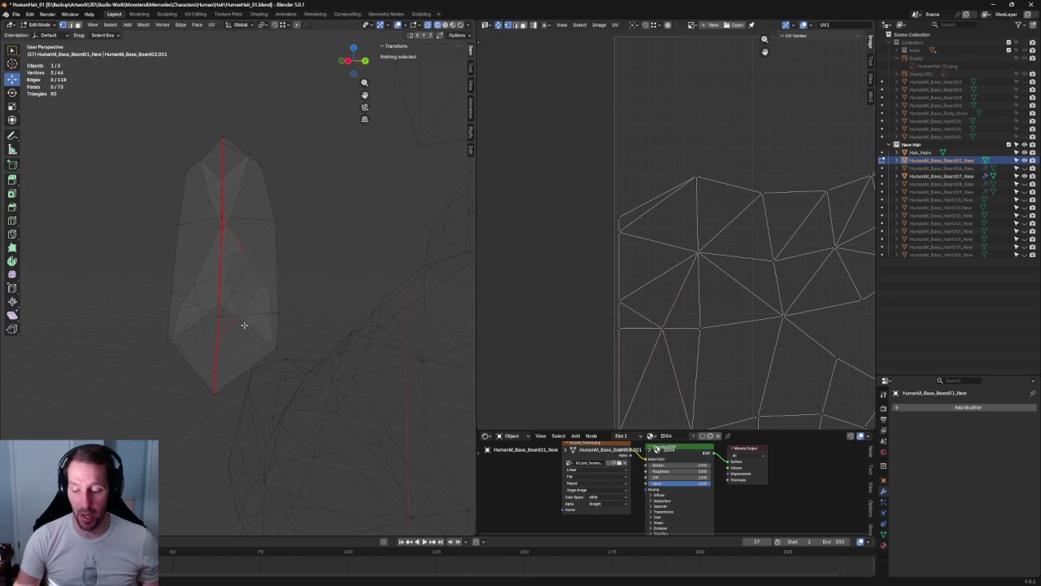
{"action": "scroll", "coordinate": [253, 312], "scroll_direction": "down", "scroll_amount": 3}
{"action": "mouse_move", "coordinate": [251, 323]}
{"action": "middle_mouse_down"}
{"action": "mouse_move", "coordinate": [241, 289]}
{"action": "mouse_move", "coordinate": [276, 286]}
{"action": "middle_mouse_up"}
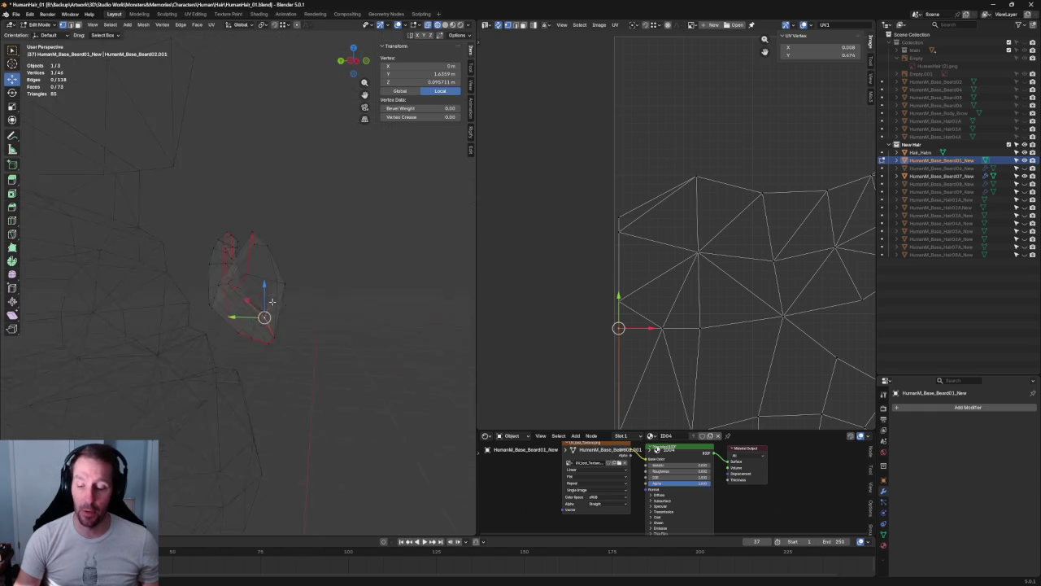
{"action": "scroll", "coordinate": [291, 287], "scroll_direction": "up", "scroll_amount": 3}
{"action": "left_click", "coordinate": [274, 283]}
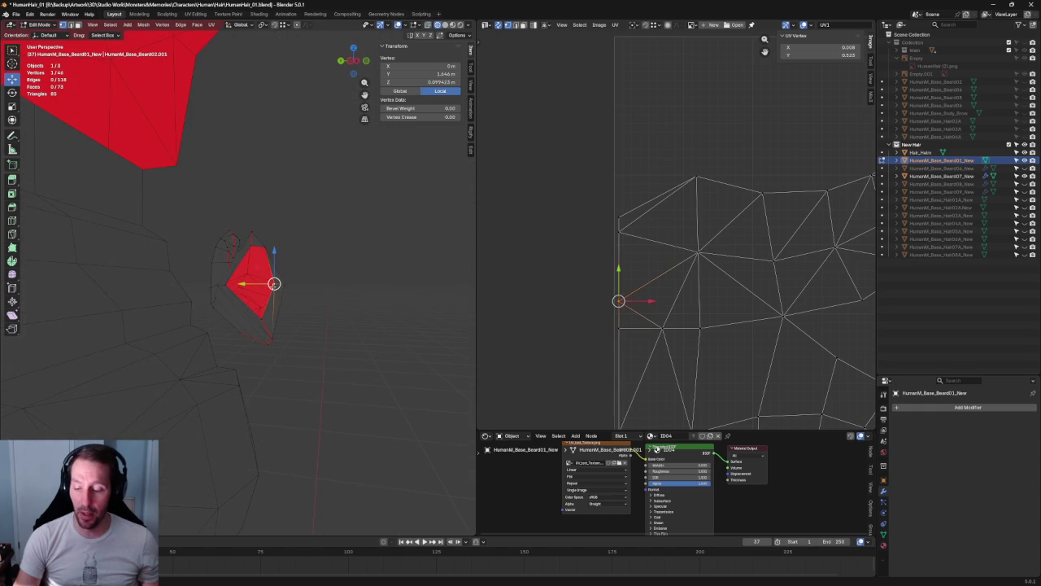
- Slide two neighbouring beard-edge vertices along their edge
{"action": "mouse_move", "coordinate": [250, 284]}
{"action": "middle_mouse_down"}
{"action": "mouse_move", "coordinate": [309, 301]}
{"action": "mouse_move", "coordinate": [184, 307]}
{"action": "mouse_move", "coordinate": [116, 341]}
{"action": "mouse_move", "coordinate": [90, 304]}
{"action": "mouse_move", "coordinate": [100, 323]}
{"action": "mouse_move", "coordinate": [87, 371]}
{"action": "mouse_move", "coordinate": [238, 243]}
{"action": "middle_mouse_up"}
{"action": "left_click", "coordinate": [262, 301]}
{"action": "left_click", "coordinate": [224, 197]}
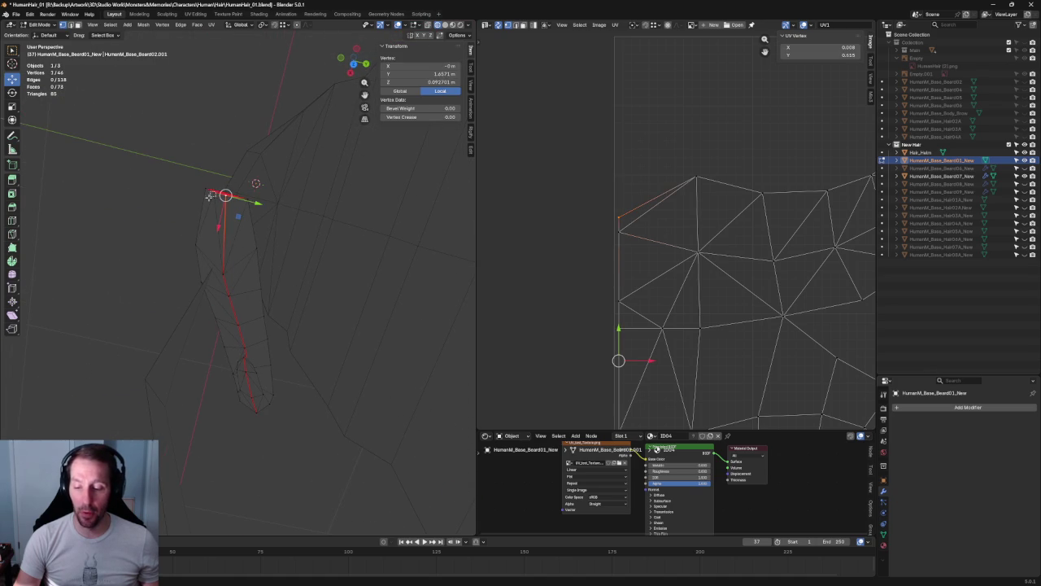
{"action": "left_click", "coordinate": [211, 196], "text": "shift"}
{"action": "key", "text": "g"}
{"action": "key", "text": "g"}
{"action": "left_click", "coordinate": [255, 204]}
{"action": "left_click", "coordinate": [109, 253]}
{"action": "mouse_move", "coordinate": [109, 253]}
{"action": "middle_mouse_down"}
{"action": "mouse_move", "coordinate": [181, 318]}
{"action": "mouse_move", "coordinate": [179, 269]}
{"action": "mouse_move", "coordinate": [277, 258]}
{"action": "middle_mouse_up"}
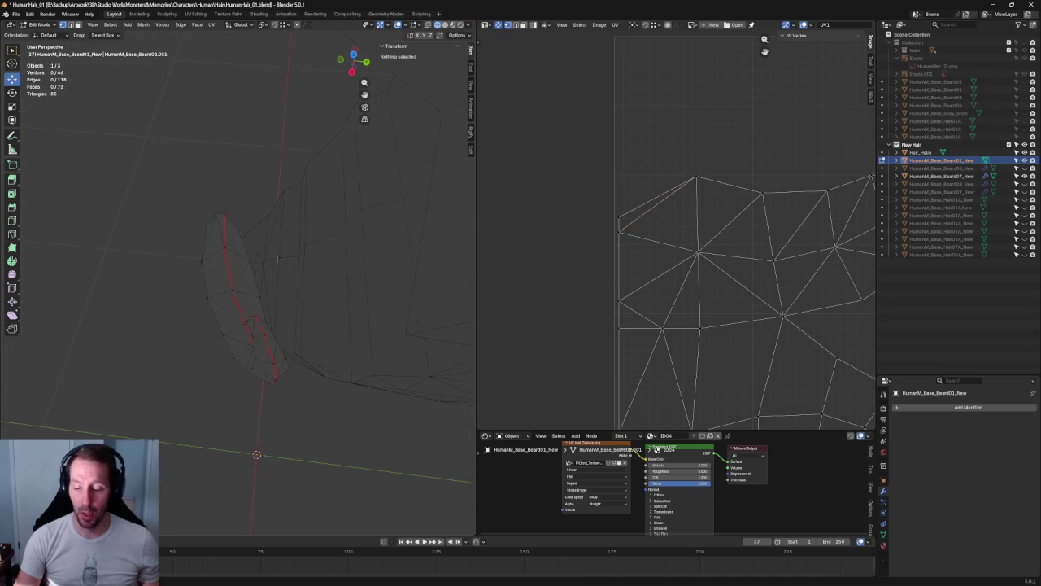
{"action": "left_click", "coordinate": [219, 249]}
{"action": "left_click", "coordinate": [202, 283]}
{"action": "middle_click_drag", "start_coordinate": [202, 283], "coordinate": [236, 293]}
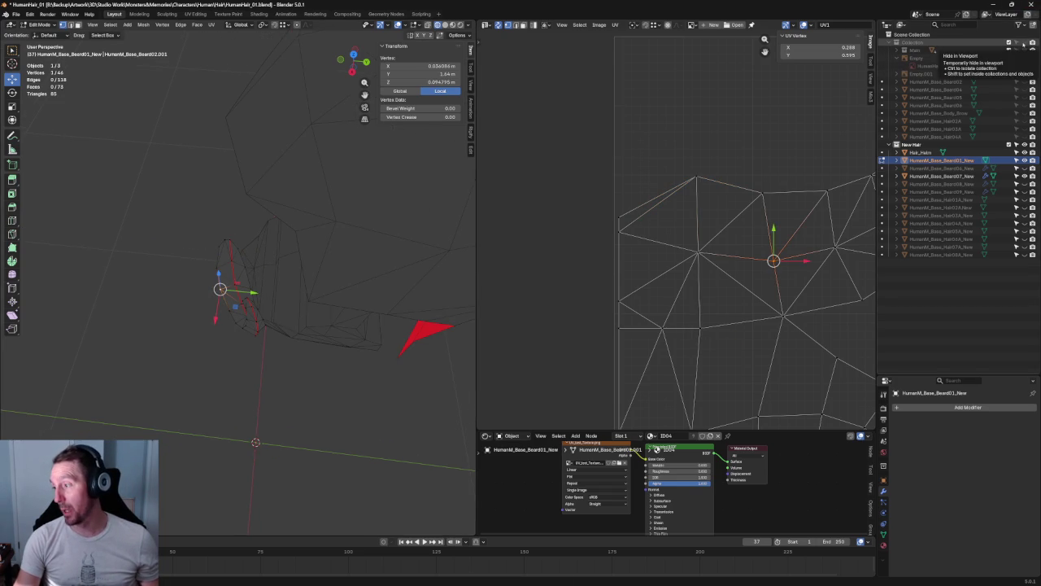
- Unhide the Collection so the head and reference sheet reappear, then inspect the beard edges
{"action": "left_click", "coordinate": [1021, 47]}
{"action": "mouse_move", "coordinate": [260, 244]}
{"action": "middle_mouse_down"}
{"action": "mouse_move", "coordinate": [227, 269]}
{"action": "mouse_move", "coordinate": [212, 235]}
{"action": "mouse_move", "coordinate": [327, 288]}
{"action": "mouse_move", "coordinate": [225, 282]}
{"action": "mouse_move", "coordinate": [319, 177]}
{"action": "middle_mouse_up"}
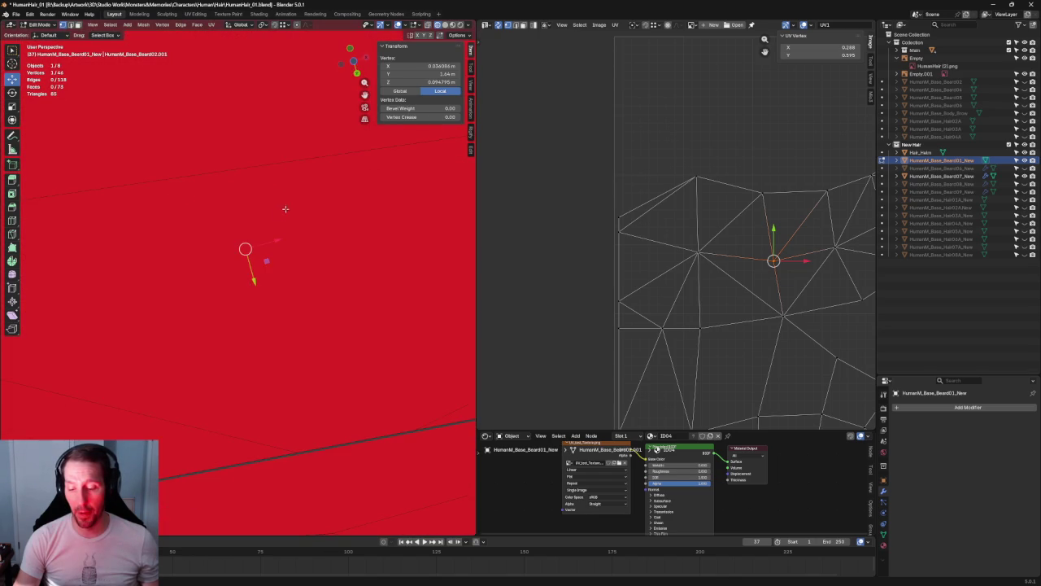
{"action": "middle_click_drag", "start_coordinate": [285, 209], "coordinate": [207, 311]}
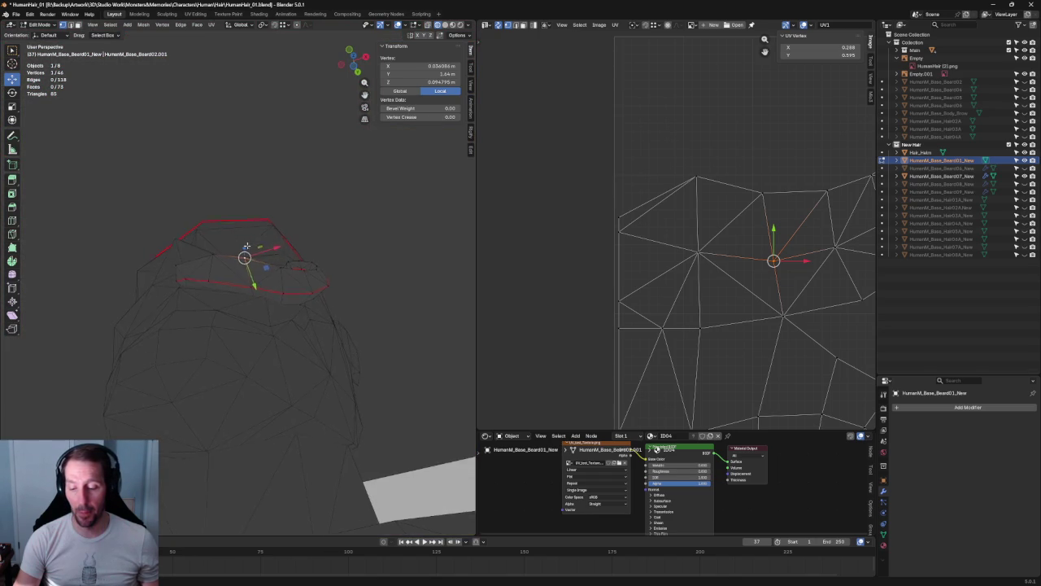
{"action": "left_click", "coordinate": [207, 310]}
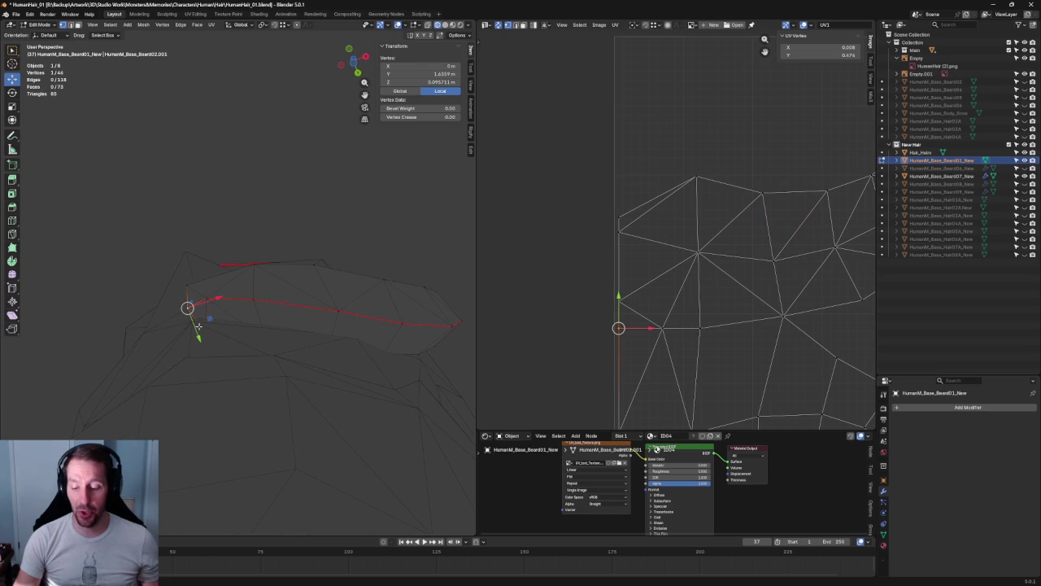
{"action": "middle_click_drag", "start_coordinate": [196, 327], "coordinate": [250, 245]}
{"action": "mouse_move", "coordinate": [353, 172]}
{"action": "middle_mouse_down"}
{"action": "mouse_move", "coordinate": [295, 172]}
{"action": "mouse_move", "coordinate": [281, 244]}
{"action": "middle_mouse_up"}
- Move a mustache vertex along one axis to about X 0.043 m, Y 1.630 m
{"action": "left_click", "coordinate": [275, 258]}
{"action": "left_click", "coordinate": [308, 210]}
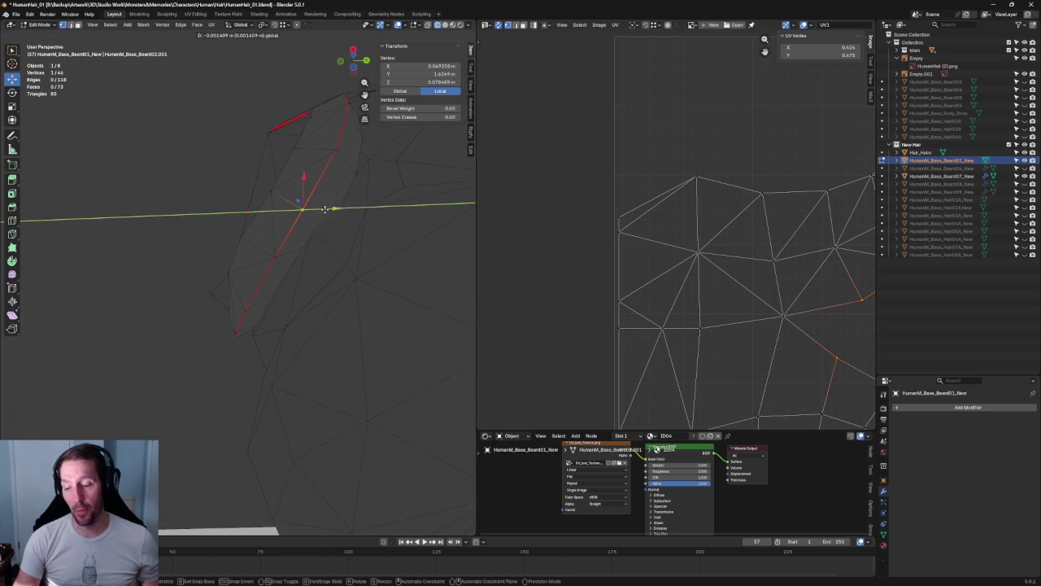
{"action": "middle_click_drag", "start_coordinate": [307, 210], "coordinate": [205, 225]}
{"action": "left_click", "coordinate": [174, 248]}
{"action": "left_click_drag", "start_coordinate": [205, 244], "coordinate": [200, 244]}
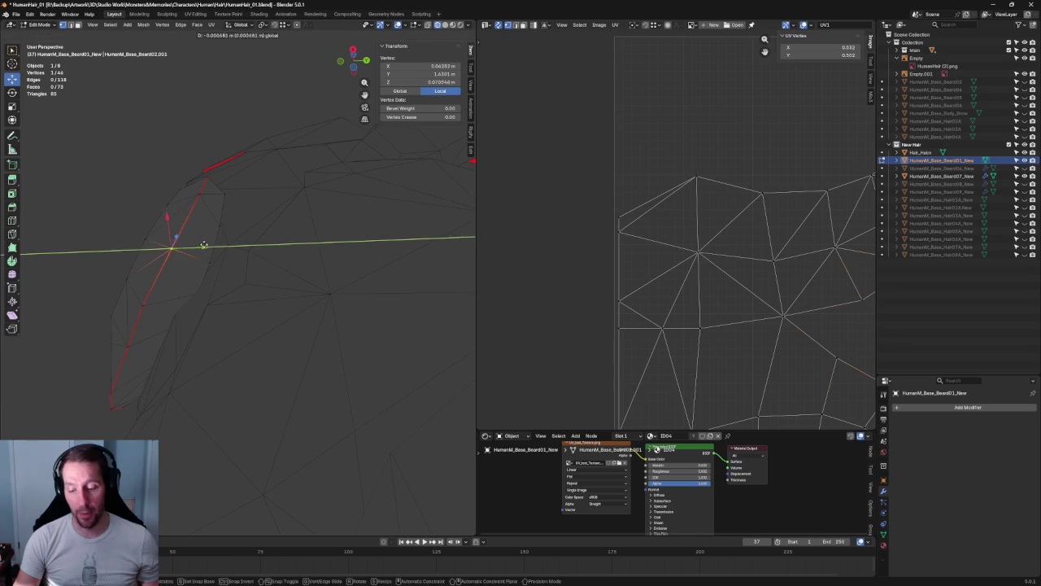
{"action": "mouse_move", "coordinate": [200, 244]}
{"action": "middle_mouse_down"}
{"action": "mouse_move", "coordinate": [146, 186]}
{"action": "mouse_move", "coordinate": [338, 258]}
{"action": "mouse_move", "coordinate": [203, 260]}
{"action": "middle_mouse_up"}
{"action": "scroll", "coordinate": [145, 186], "scroll_direction": "down", "scroll_amount": 5}
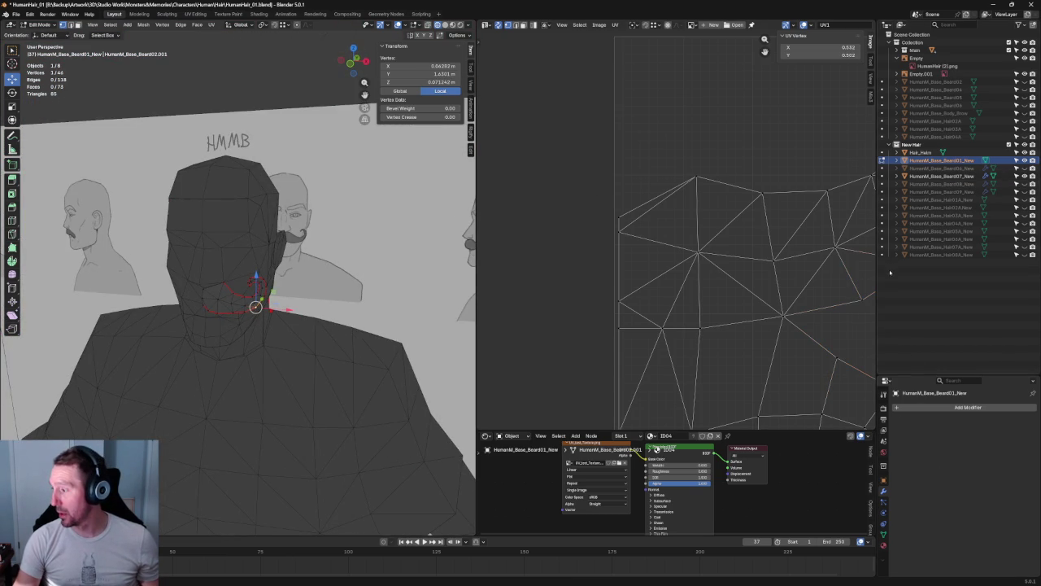
- Add an X-axis Mirror modifier to the mustache, deselect, and view it from the front
{"action": "key", "text": "shift+a"}
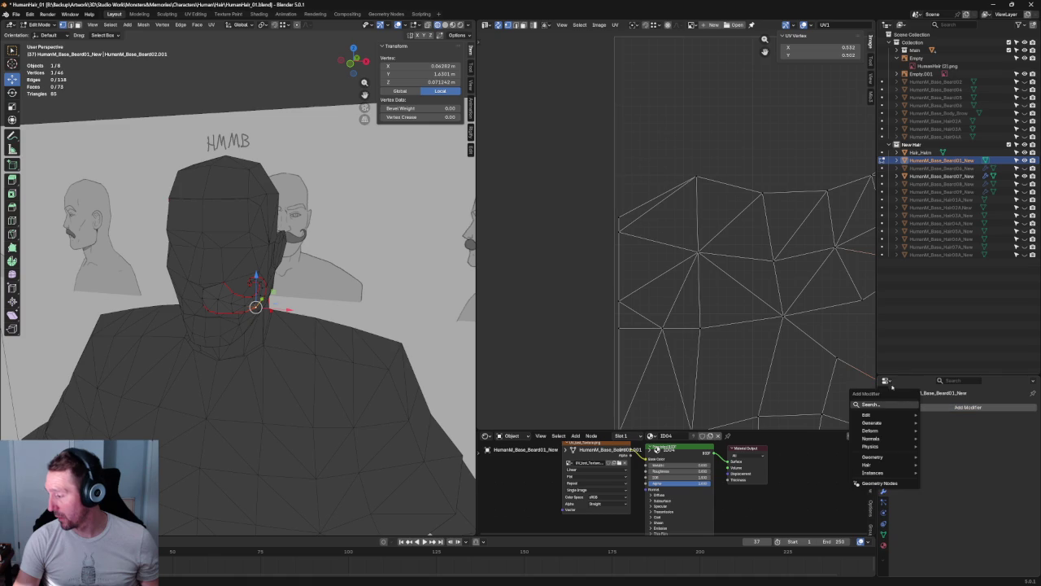
{"action": "type", "text": "mirror"}
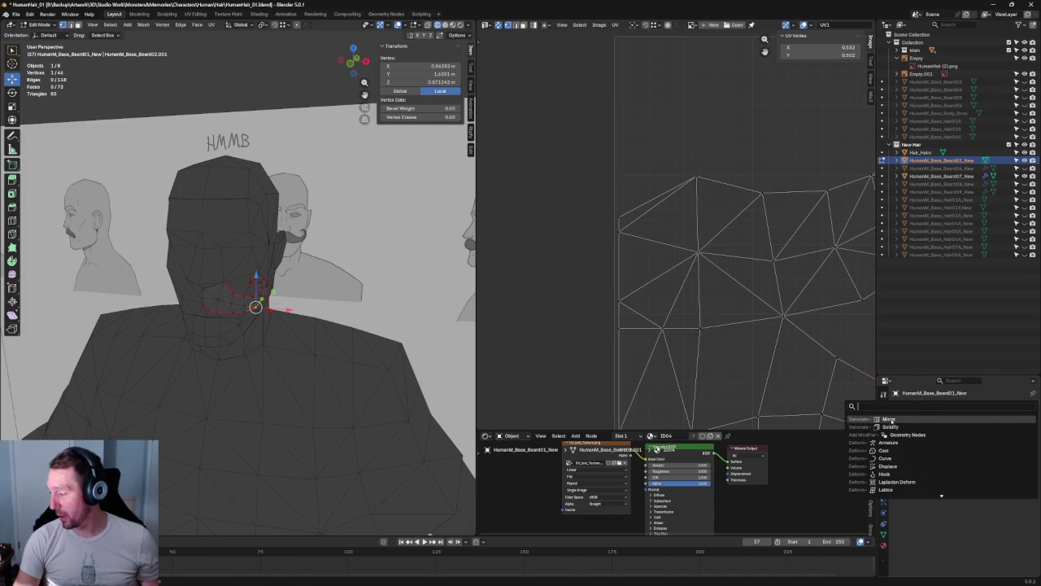
{"action": "key", "text": "Return"}
{"action": "key", "text": "alt+a"}
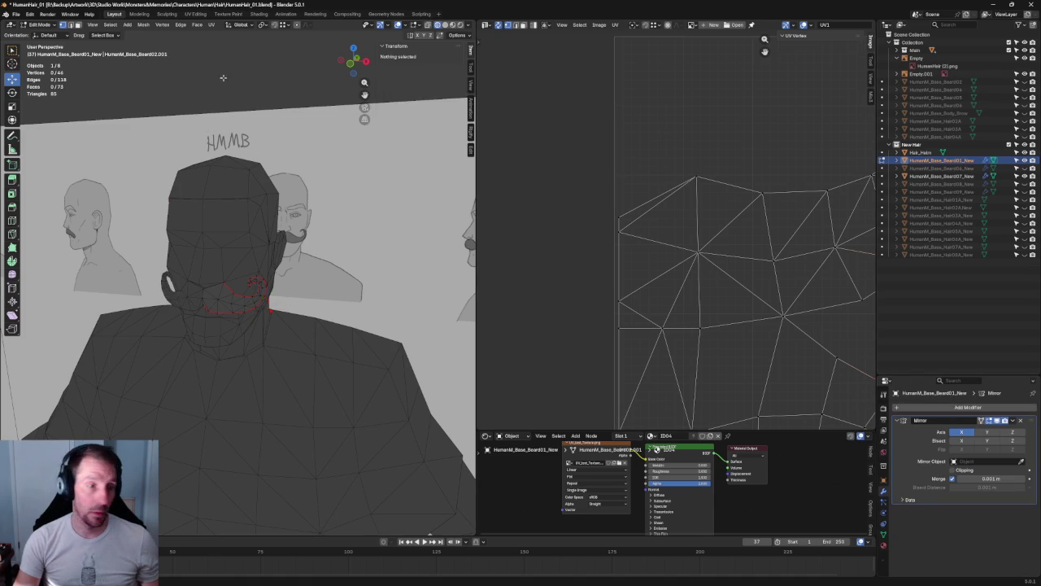
{"action": "key", "text": "KP_1"}
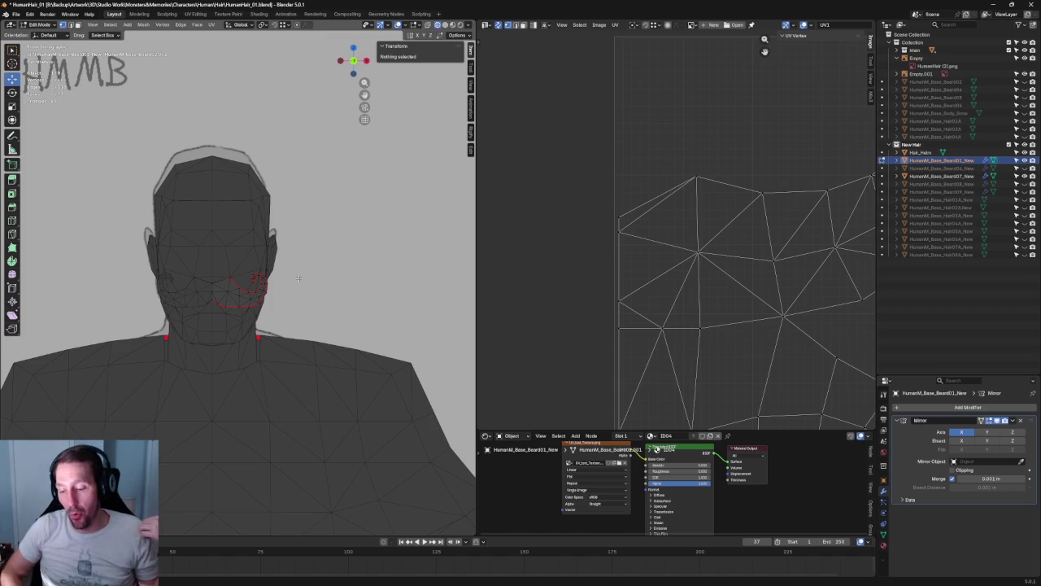
{"action": "middle_click_drag", "start_coordinate": [390, 282], "coordinate": [409, 318]}
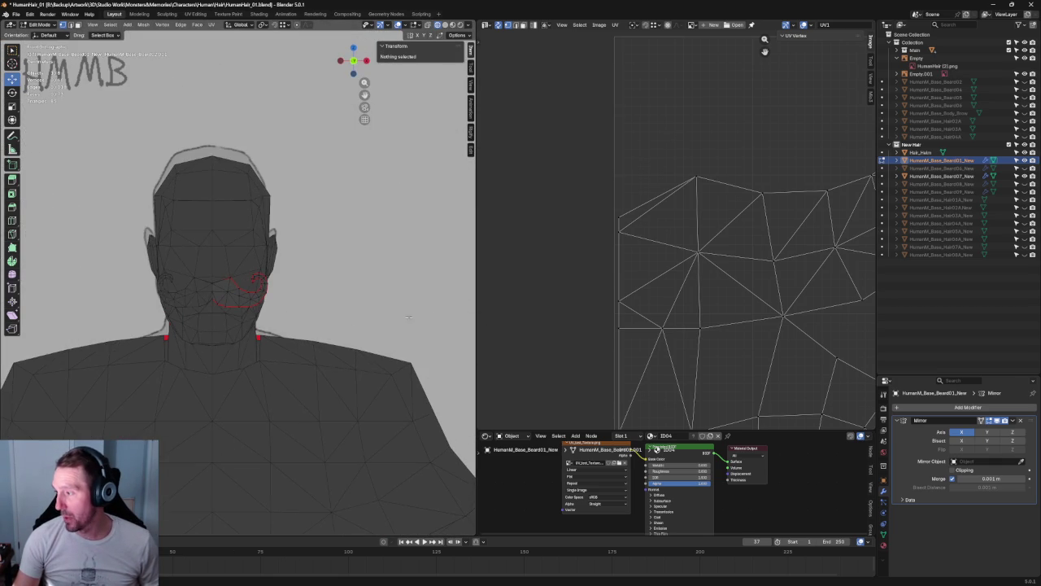
{"action": "middle_click_drag", "start_coordinate": [281, 210], "coordinate": [370, 240]}
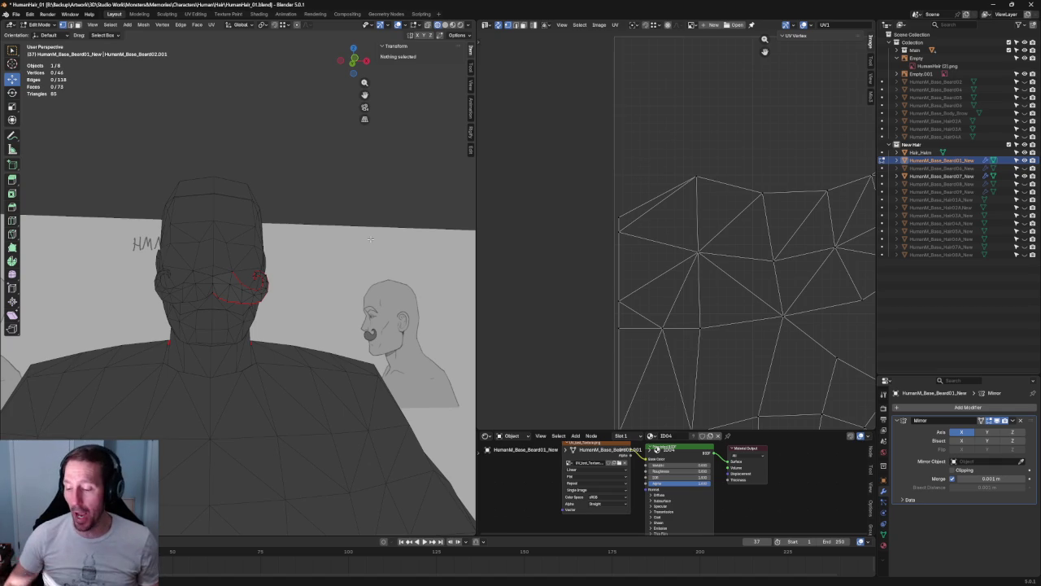
{"action": "scroll", "coordinate": [444, 165], "scroll_direction": "down", "scroll_amount": 5}
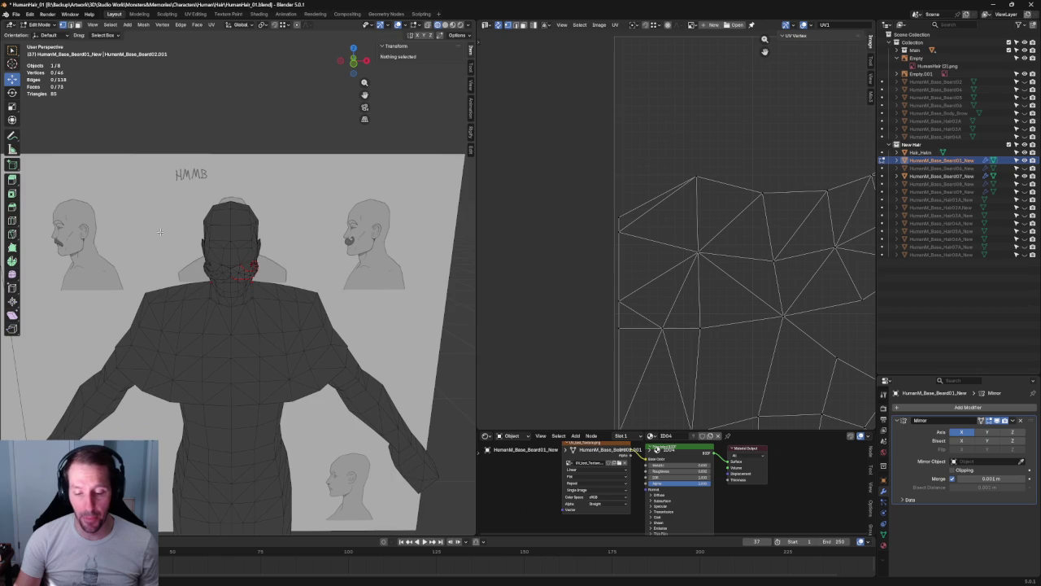
{"action": "middle_click_drag", "start_coordinate": [105, 243], "coordinate": [201, 248]}
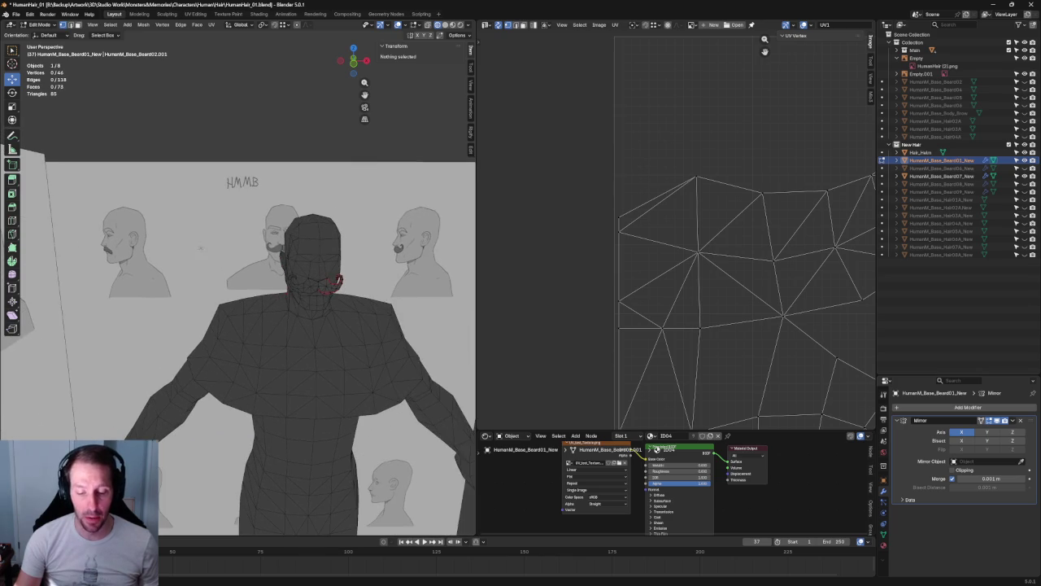
{"action": "key", "text": "KP_3"}
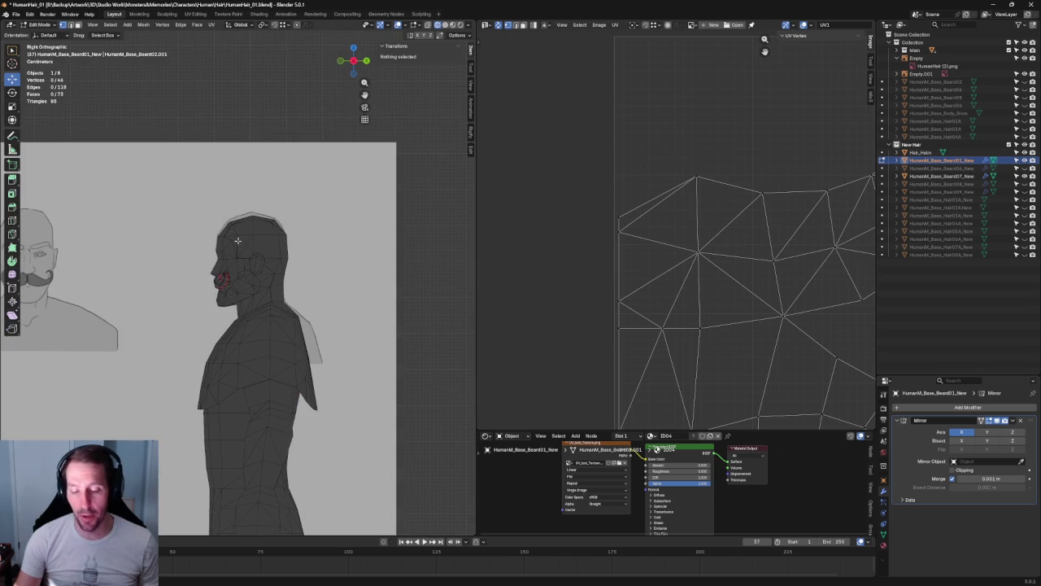
{"action": "key", "text": "KP_1"}
{"action": "scroll", "coordinate": [383, 281], "scroll_direction": "up", "scroll_amount": 3}
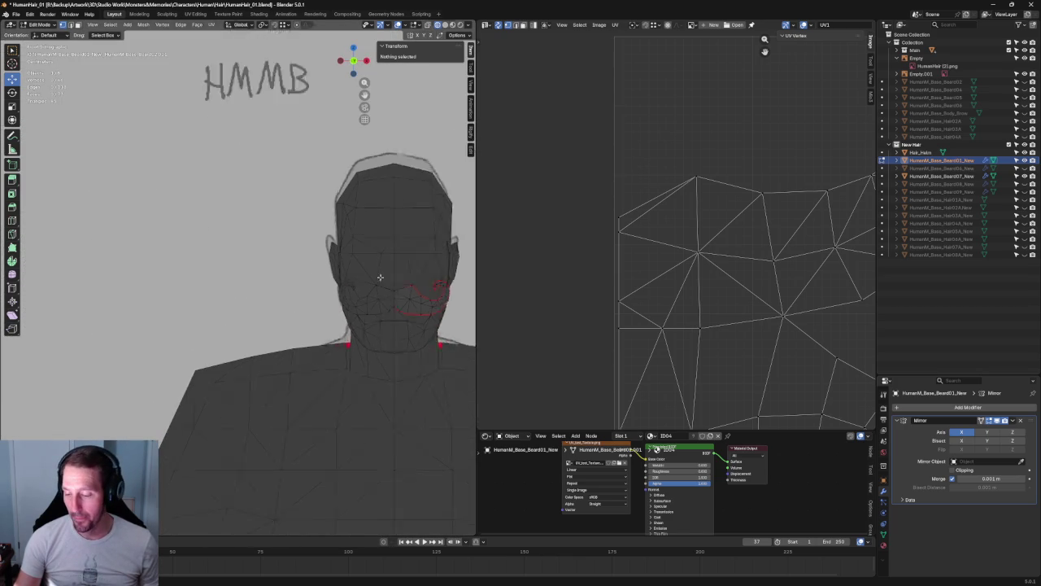
{"action": "scroll", "coordinate": [383, 281], "scroll_direction": "up", "scroll_amount": 2}
{"action": "middle_click_drag", "start_coordinate": [383, 281], "coordinate": [291, 281], "text": "shift"}
{"action": "key", "text": "KP_3"}
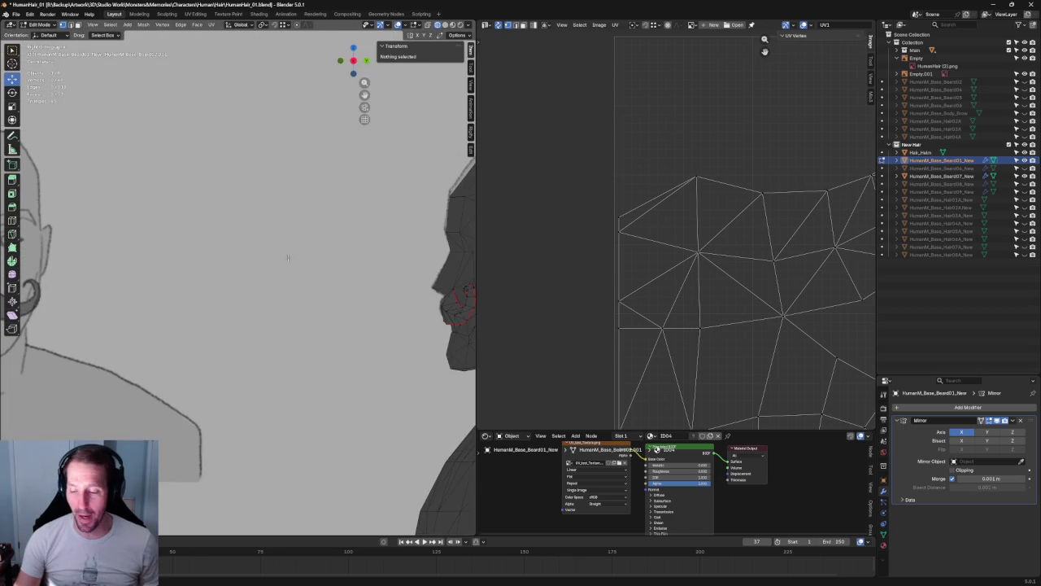
{"action": "key", "text": "KP_1"}
{"action": "scroll", "coordinate": [301, 262], "scroll_direction": "up", "scroll_amount": 2}
{"action": "scroll", "coordinate": [305, 265], "scroll_direction": "up", "scroll_amount": 2}
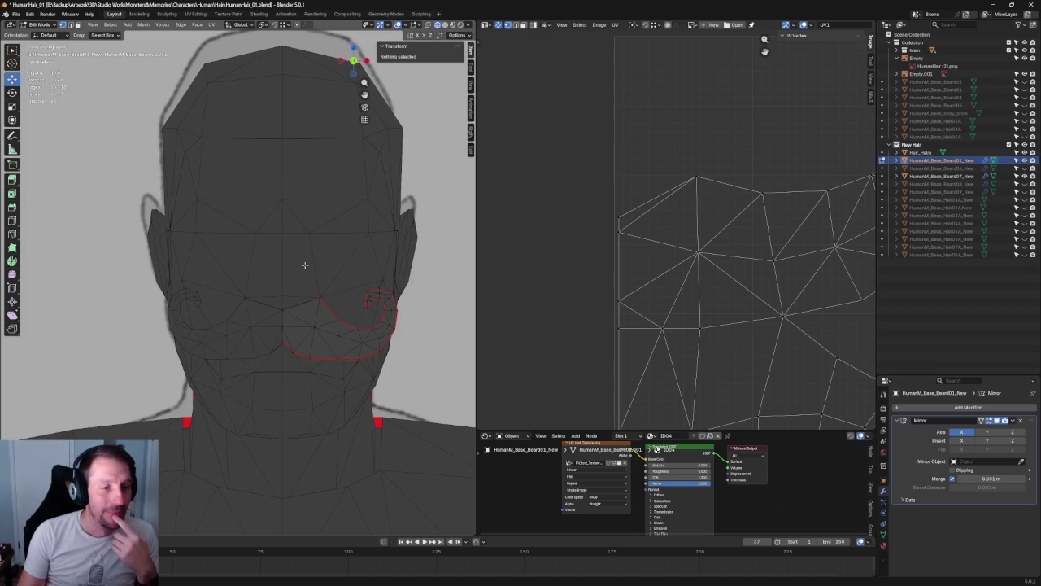
{"action": "scroll", "coordinate": [244, 188], "scroll_direction": "down", "scroll_amount": 1}
{"action": "scroll", "coordinate": [233, 174], "scroll_direction": "down", "scroll_amount": 2}
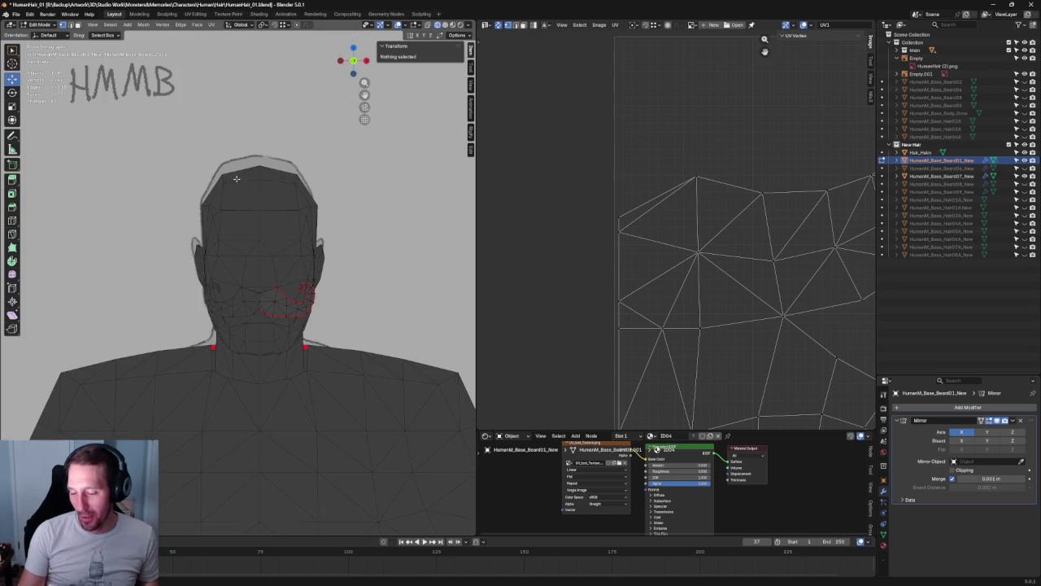
{"action": "key", "text": "KP_3"}
{"action": "scroll", "coordinate": [281, 175], "scroll_direction": "up", "scroll_amount": 3}
{"action": "scroll", "coordinate": [269, 204], "scroll_direction": "up", "scroll_amount": 2}
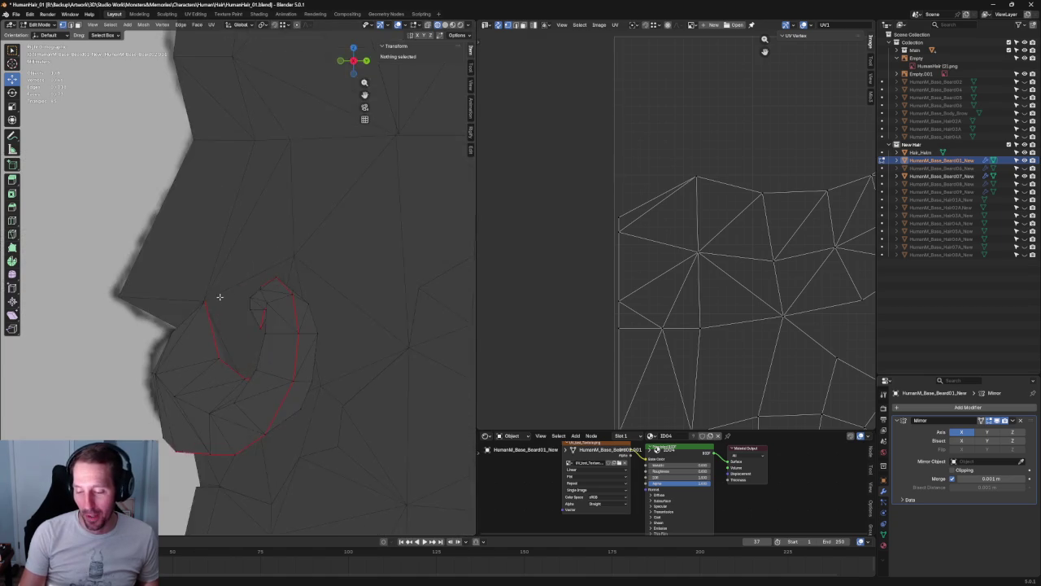
{"action": "scroll", "coordinate": [256, 228], "scroll_direction": "up", "scroll_amount": 2}
{"action": "key", "text": "alt+z"}
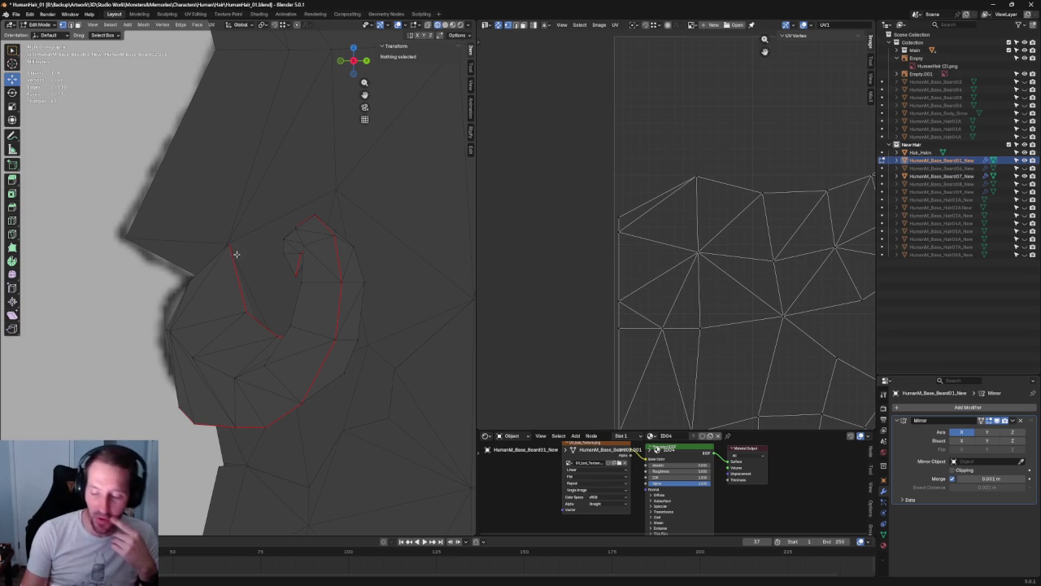
{"action": "scroll", "coordinate": [268, 269], "scroll_direction": "up", "scroll_amount": 3}
{"action": "key", "text": "alt+z"}
- Move a vertex on the curl's outline along Y, toggling X-ray to compare with the sketch
{"action": "left_click_drag", "start_coordinate": [177, 269], "coordinate": [229, 333]}
{"action": "key", "text": "alt+z"}
{"action": "key", "text": "g"}
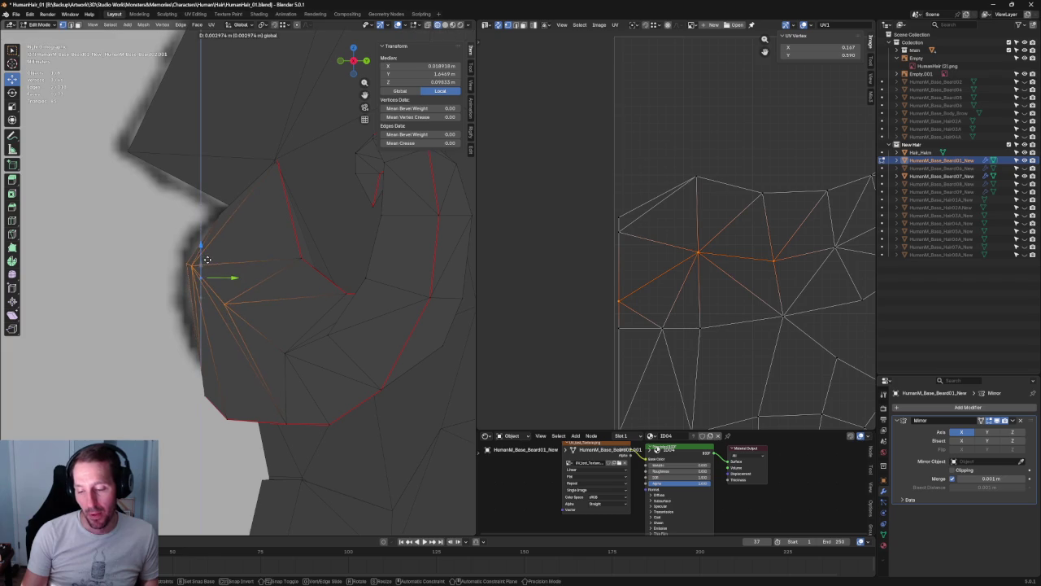
{"action": "key", "text": "y"}
{"action": "key", "text": "alt+z"}
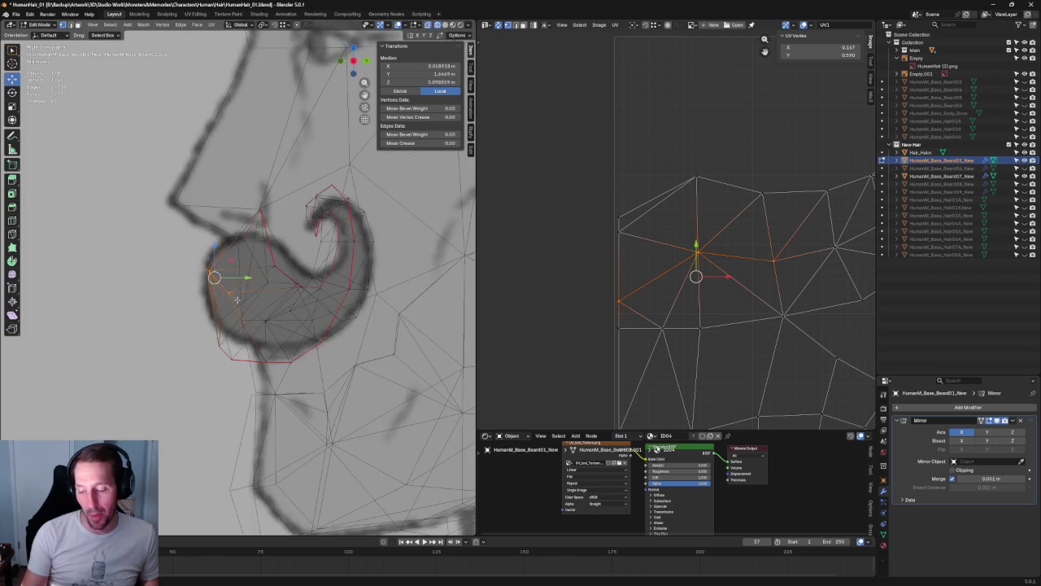
{"action": "scroll", "coordinate": [187, 289], "scroll_direction": "up", "scroll_amount": 3}
{"action": "key", "text": "alt+a"}
- Shift the curl's bottom-left vertex along Y, deselect, and switch over to Photoshop
{"action": "left_click", "coordinate": [191, 303]}
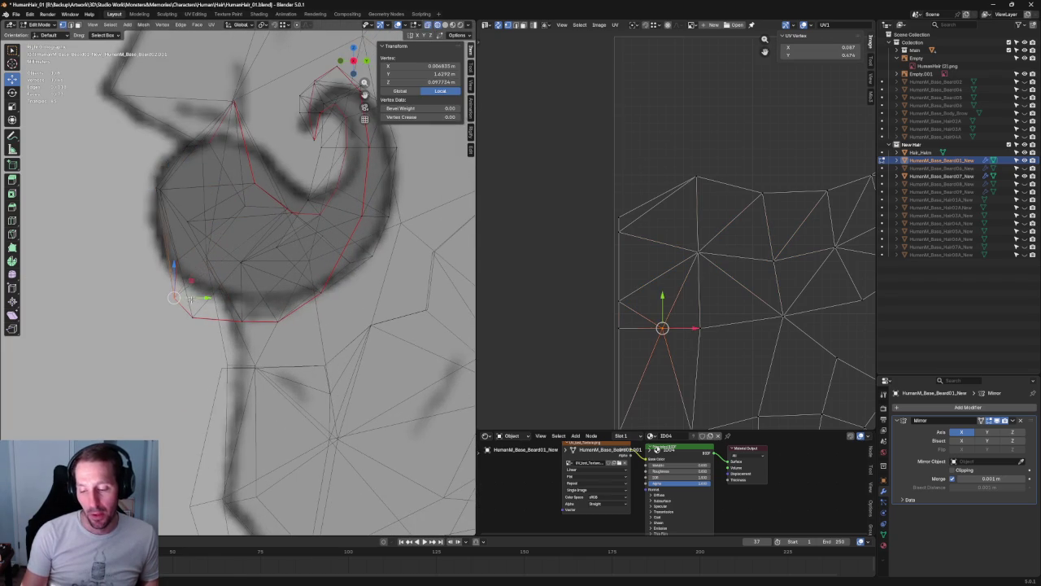
{"action": "key", "text": "g"}
{"action": "key", "text": "y"}
{"action": "left_click", "coordinate": [204, 298]}
{"action": "key", "text": "alt+a"}
{"action": "scroll", "coordinate": [179, 313], "scroll_direction": "up", "scroll_amount": 5}
{"action": "key", "text": "alt+z"}
{"action": "scroll", "coordinate": [165, 324], "scroll_direction": "down", "scroll_amount": 4}
{"action": "scroll", "coordinate": [175, 313], "scroll_direction": "down", "scroll_amount": 1}
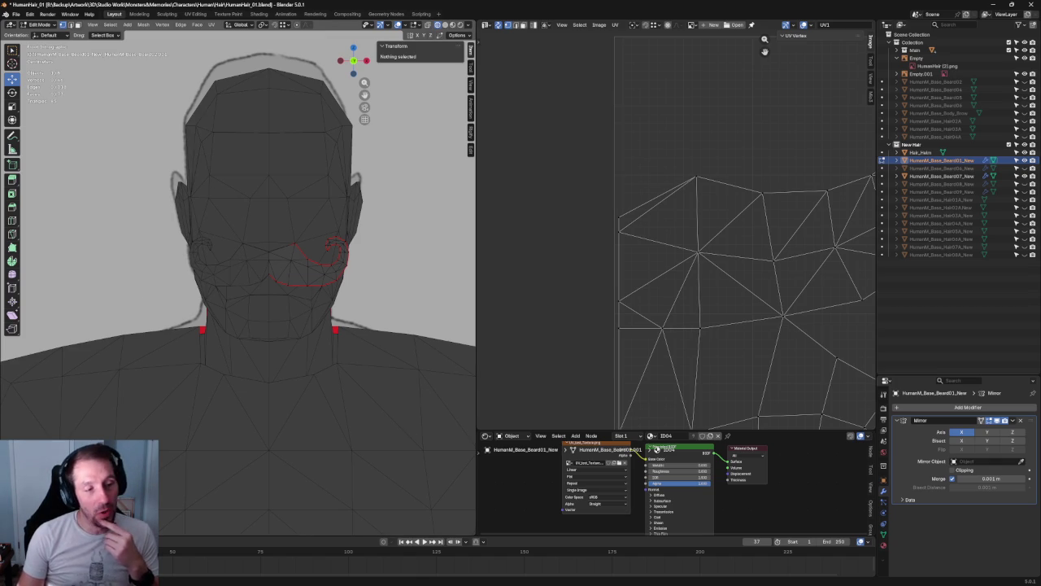
{"action": "key", "text": "alt+Tab"}
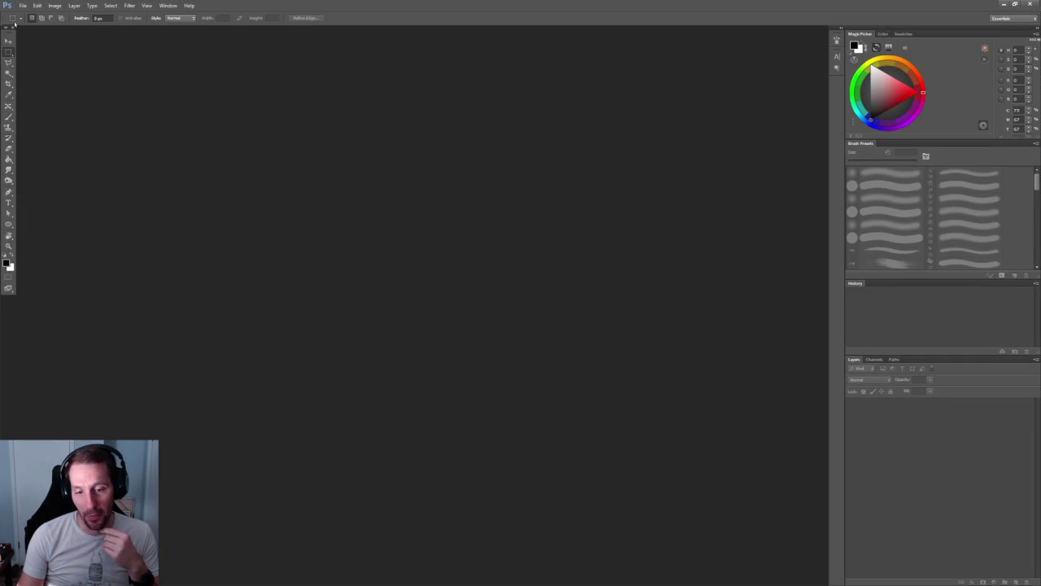
- Open Wrog.psd from the recent files list
{"action": "left_click", "coordinate": [23, 6]}
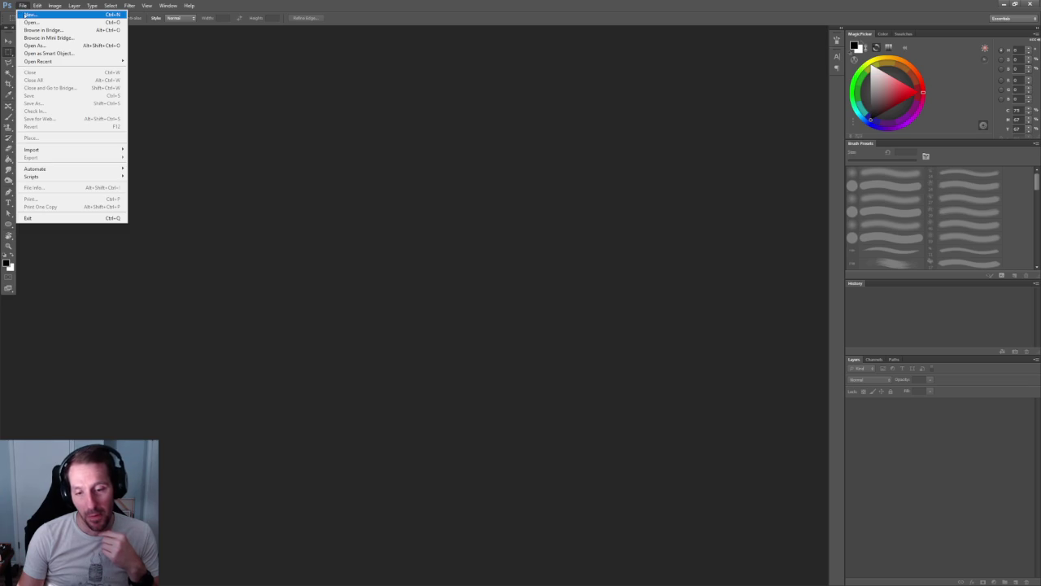
{"action": "mouse_move", "coordinate": [38, 61]}
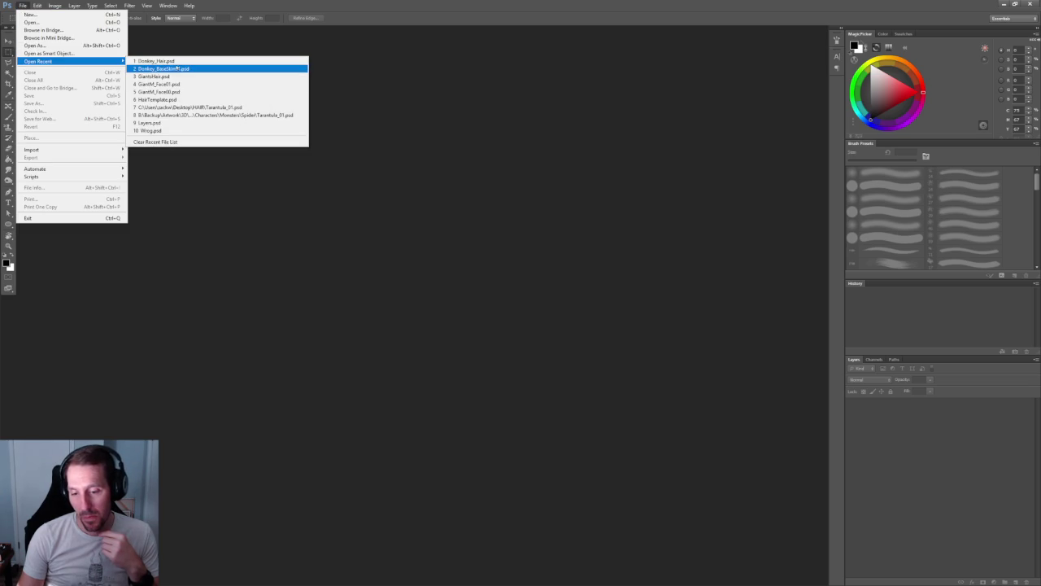
{"action": "left_click", "coordinate": [203, 130]}
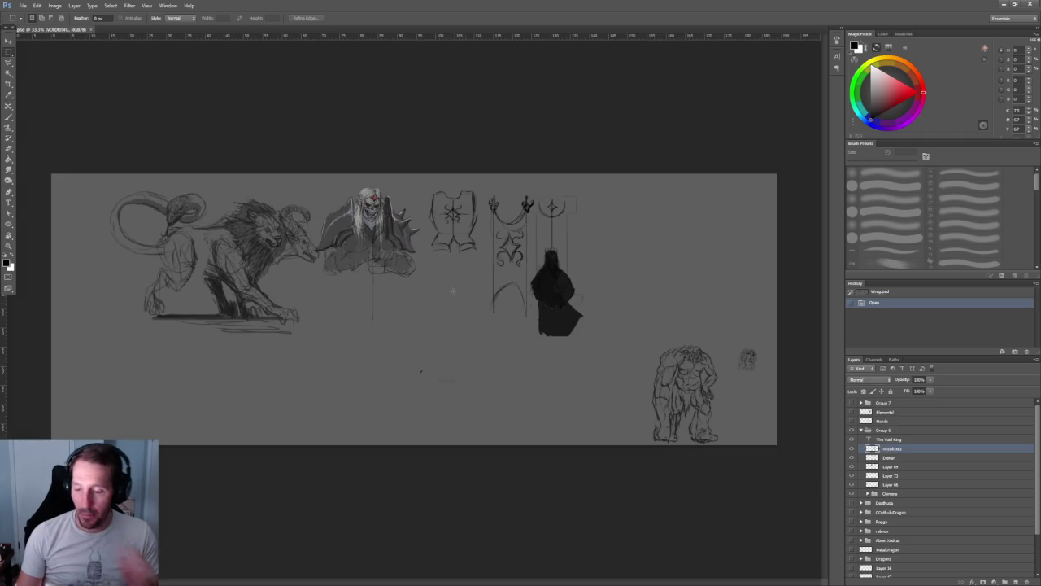
{"action": "scroll", "coordinate": [452, 291], "scroll_direction": "up", "scroll_amount": 1, "text": "alt"}
{"action": "scroll", "coordinate": [452, 290], "scroll_direction": "up", "scroll_amount": 1, "text": "alt"}
{"action": "scroll", "coordinate": [448, 325], "scroll_direction": "up", "scroll_amount": 1, "text": "alt"}
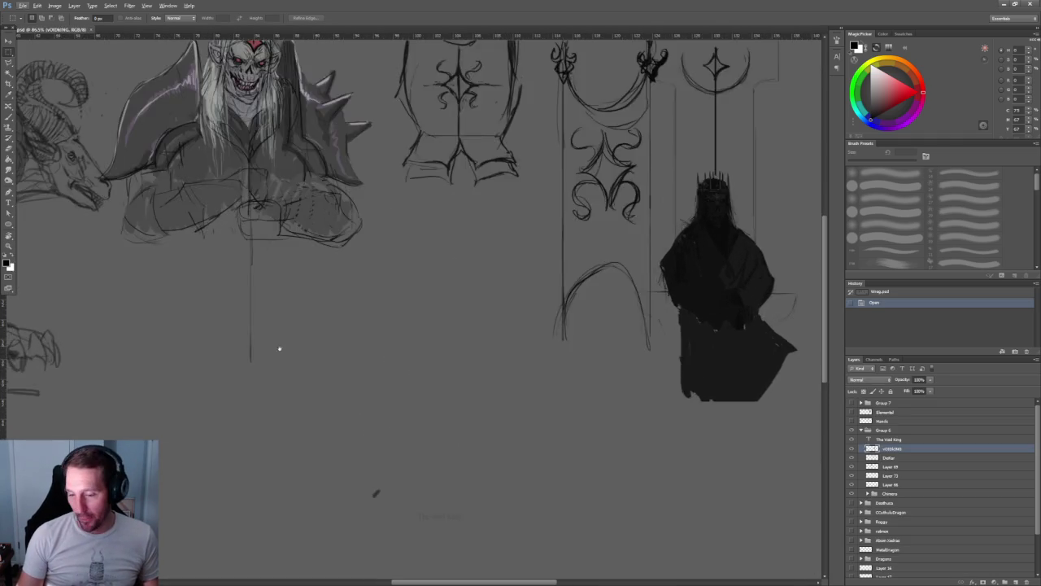
{"action": "left_click_drag", "start_coordinate": [279, 349], "coordinate": [627, 200]}
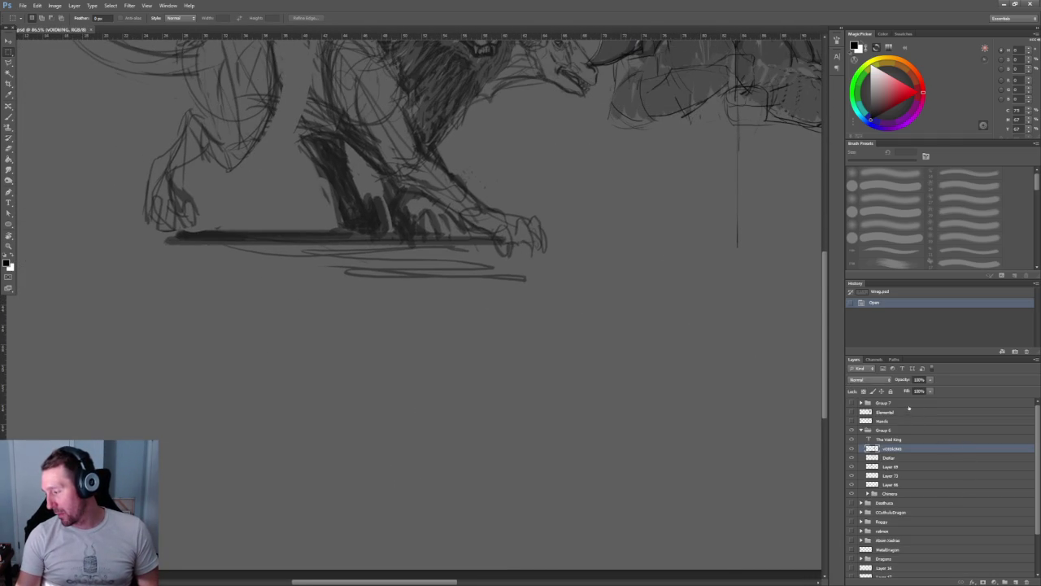
- Add a new layer above Group 7 and name it Mim
{"action": "left_click", "coordinate": [909, 406]}
{"action": "left_click", "coordinate": [1013, 581]}
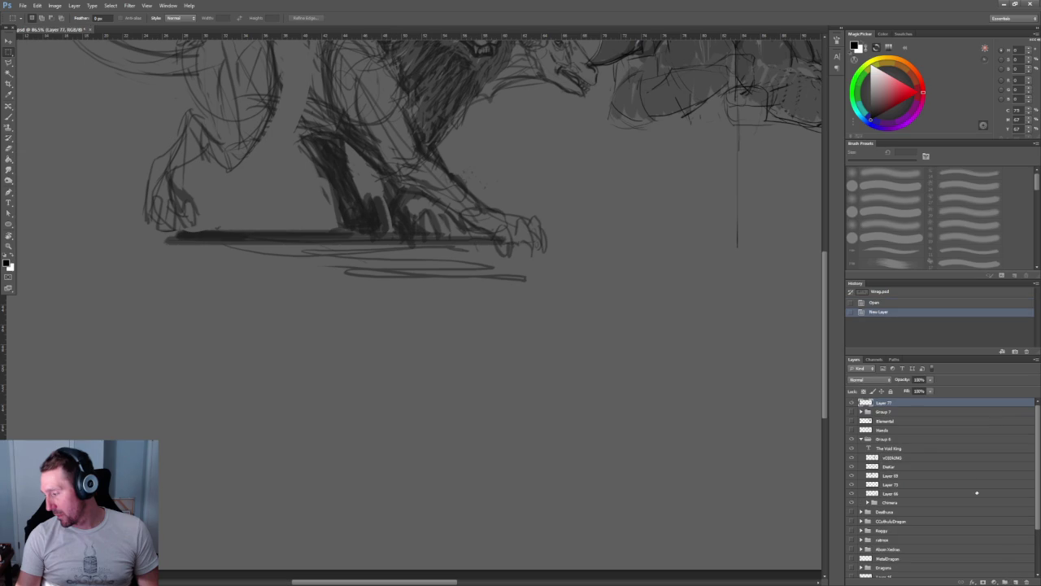
{"action": "left_click", "coordinate": [1014, 581]}
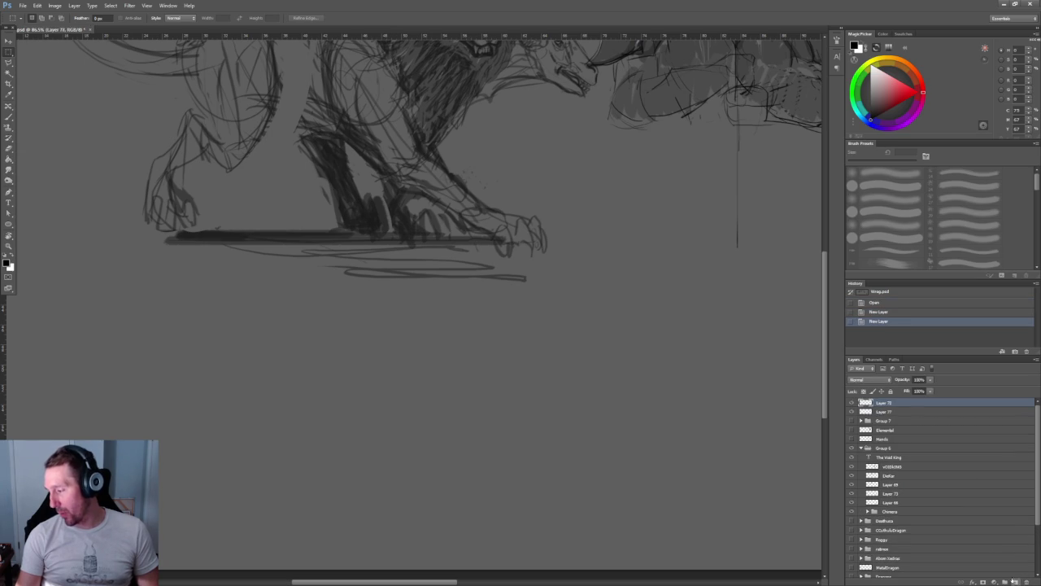
{"action": "key", "text": "ctrl+z"}
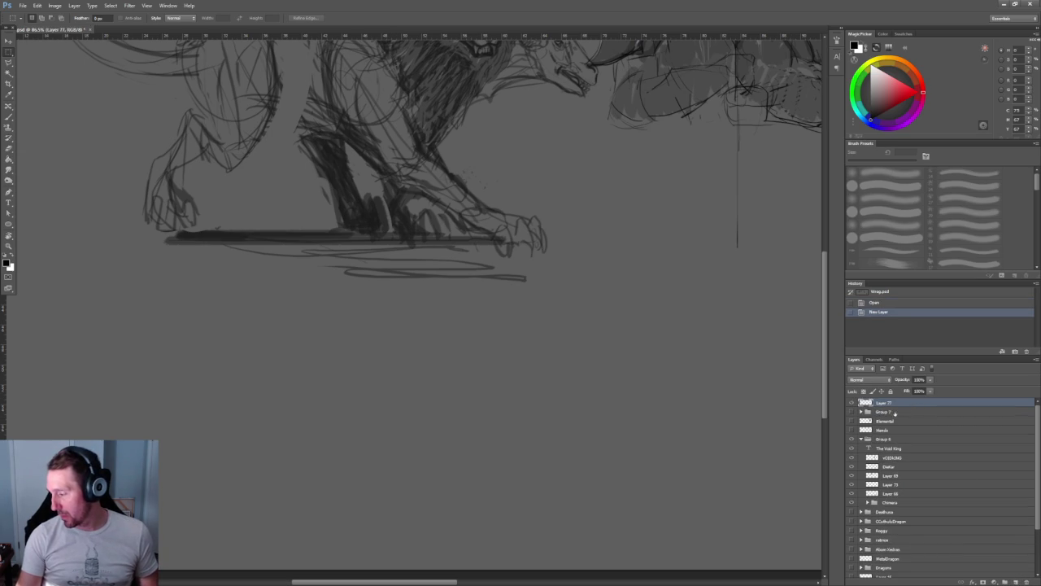
{"action": "double_click", "coordinate": [882, 404]}
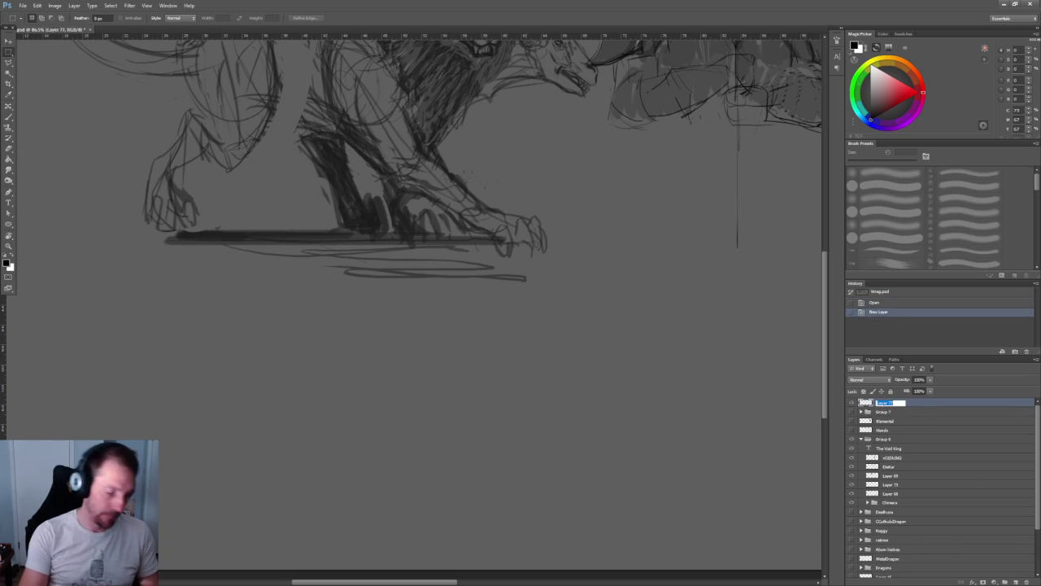
{"action": "type", "text": "Mm"}
{"action": "key", "text": "Return"}
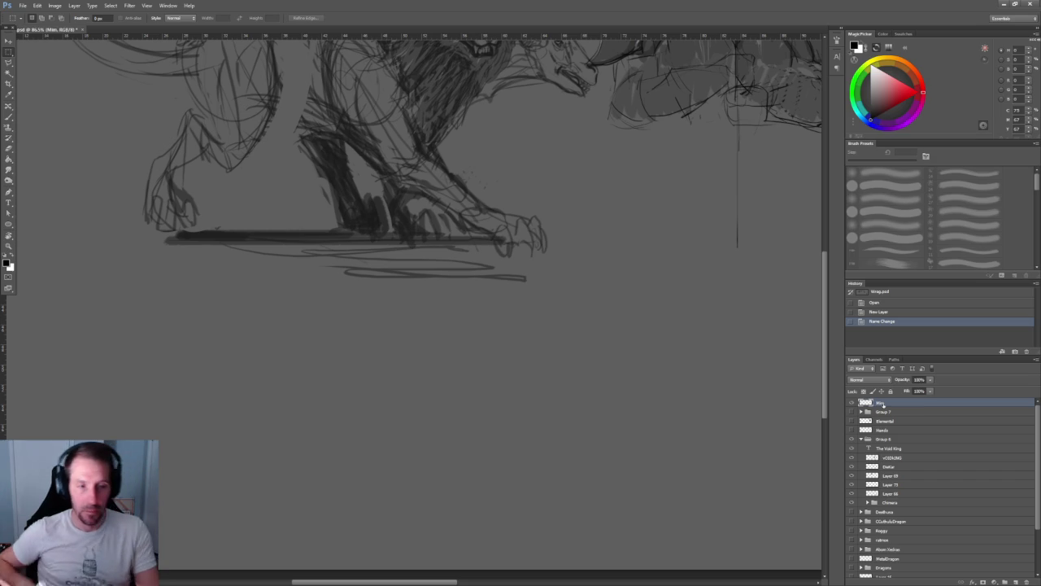
- Brush in the chest box's outline with a lid edge above it
{"action": "scroll", "coordinate": [286, 379], "scroll_direction": "down", "scroll_amount": 1}
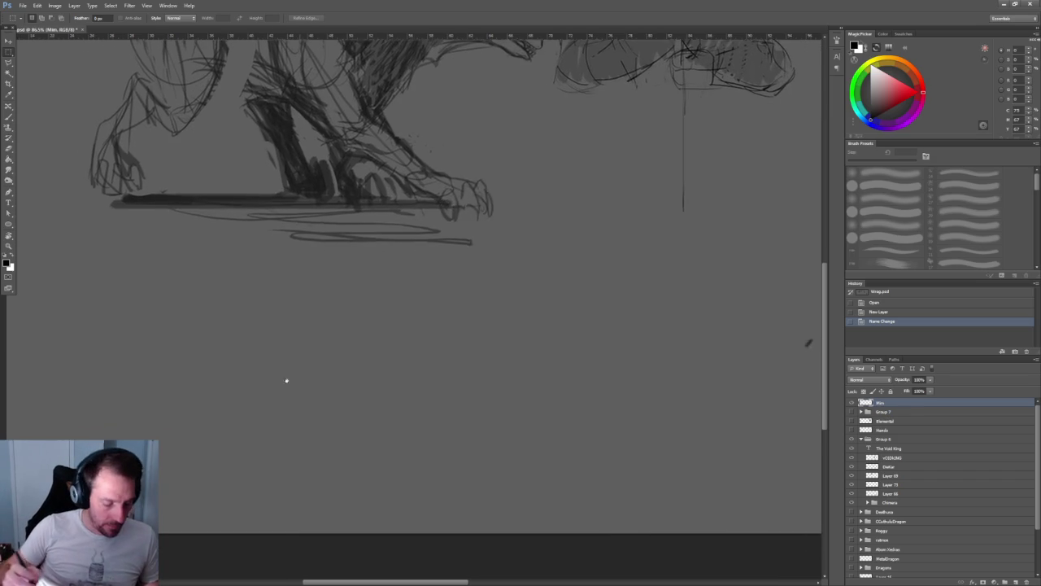
{"action": "key", "text": "b"}
{"action": "left_click_drag", "start_coordinate": [365, 338], "coordinate": [415, 321]}
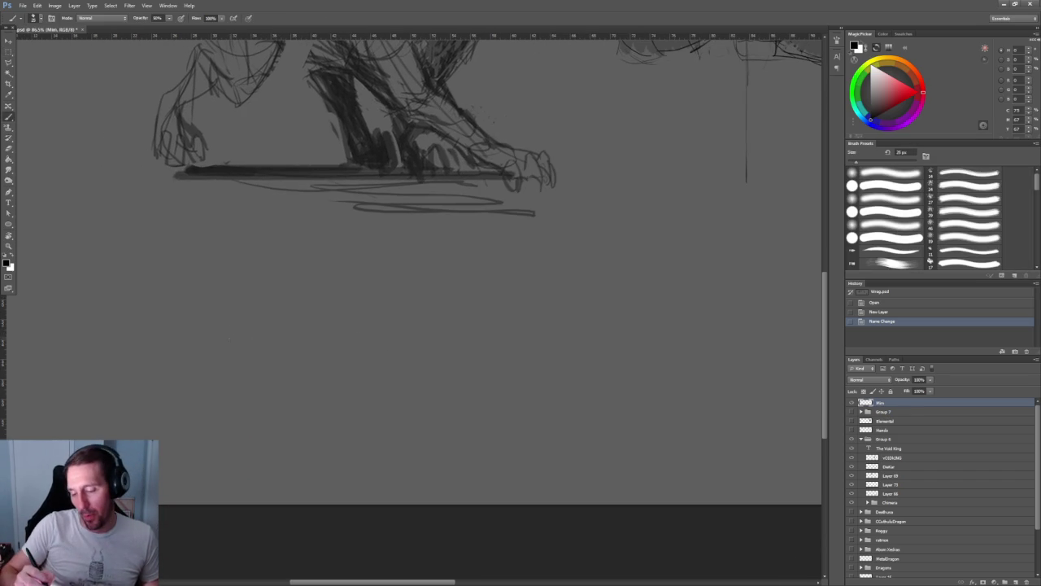
{"action": "left_click_drag", "start_coordinate": [229, 334], "coordinate": [367, 334], "text": "shift"}
{"action": "left_click", "coordinate": [367, 383], "text": "shift"}
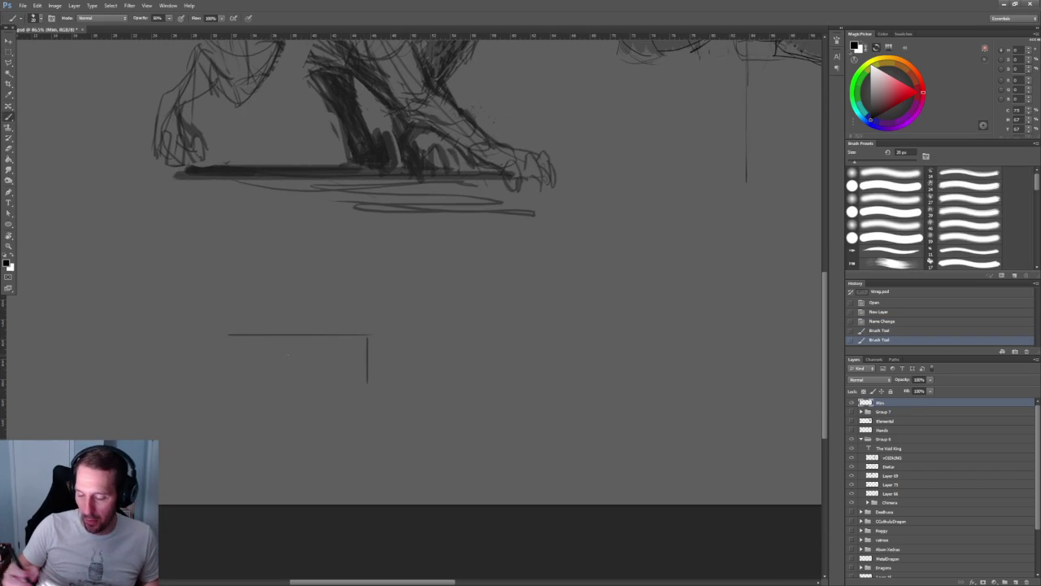
{"action": "mouse_move", "coordinate": [228, 335]}
{"action": "left_mouse_down"}
{"action": "mouse_move", "coordinate": [229, 420]}
{"action": "mouse_move", "coordinate": [358, 422]}
{"action": "left_mouse_up"}
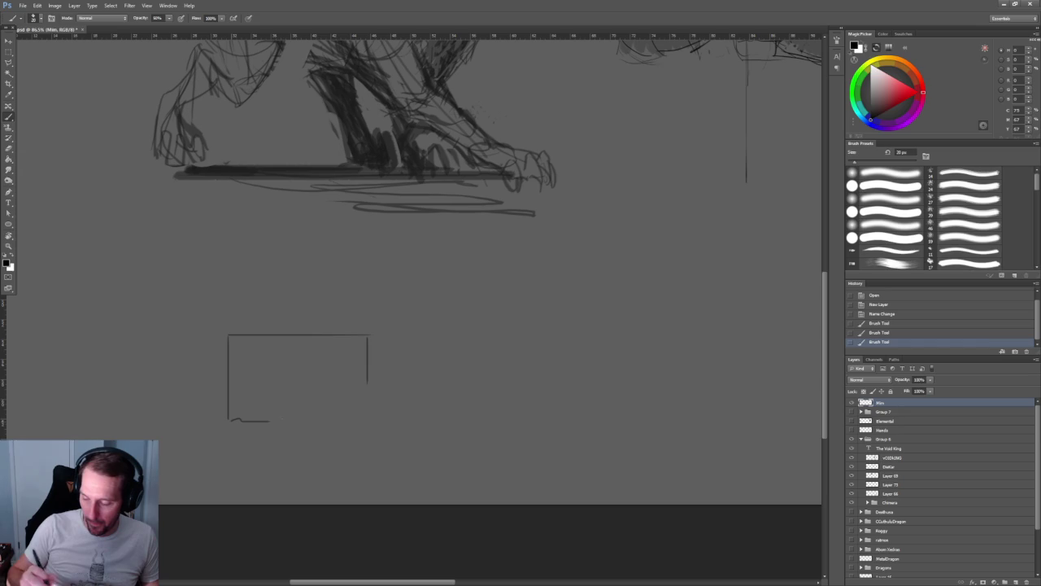
{"action": "left_click_drag", "start_coordinate": [365, 360], "coordinate": [365, 418]}
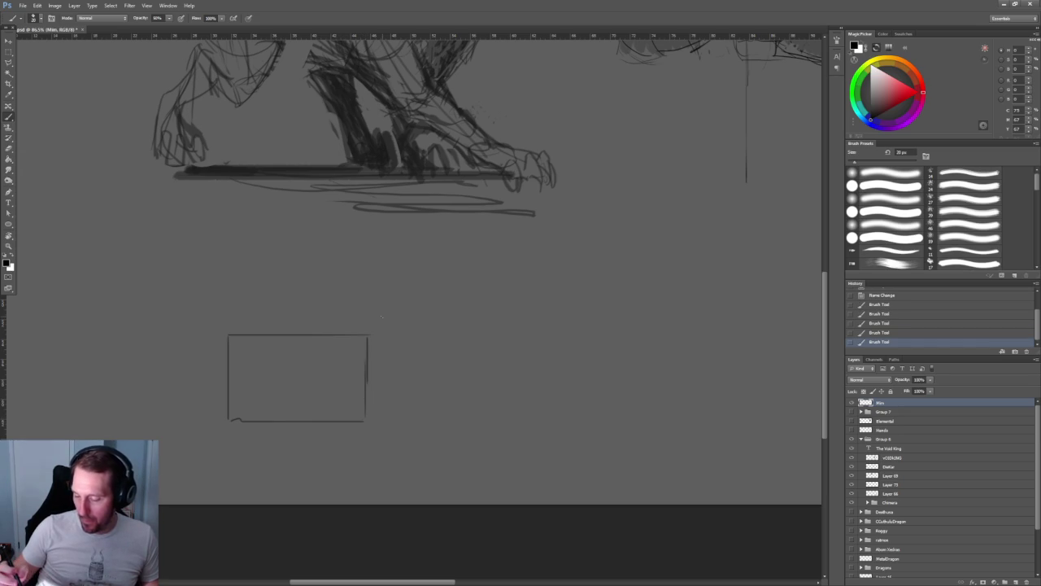
{"action": "mouse_move", "coordinate": [379, 341]}
{"action": "left_mouse_down"}
{"action": "mouse_move", "coordinate": [381, 367]}
{"action": "mouse_move", "coordinate": [393, 358]}
{"action": "left_mouse_up"}
{"action": "left_click", "coordinate": [231, 350]}
{"action": "left_click_drag", "start_coordinate": [235, 358], "coordinate": [235, 324]}
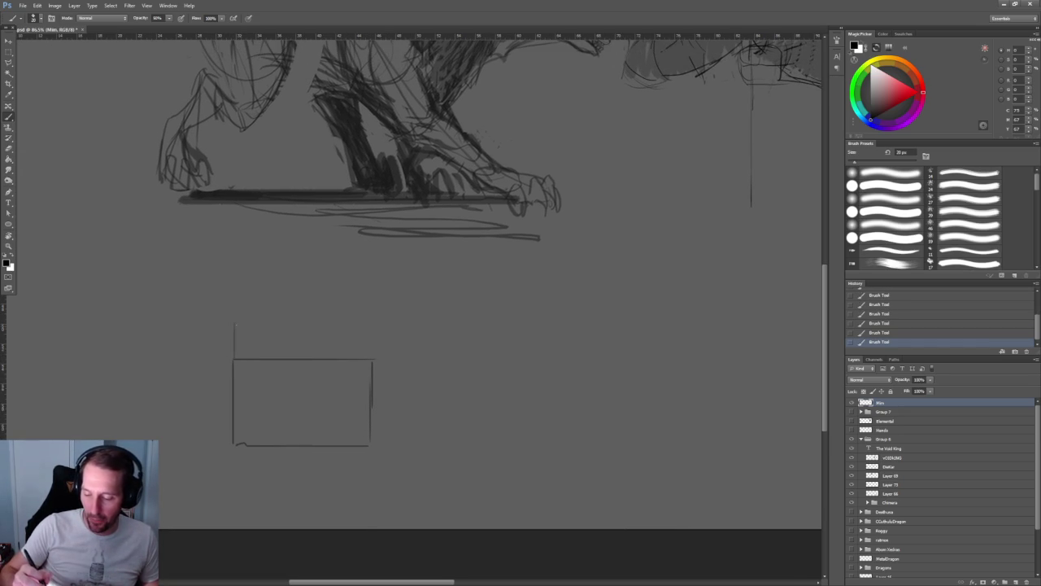
{"action": "left_click_drag", "start_coordinate": [299, 324], "coordinate": [371, 324]}
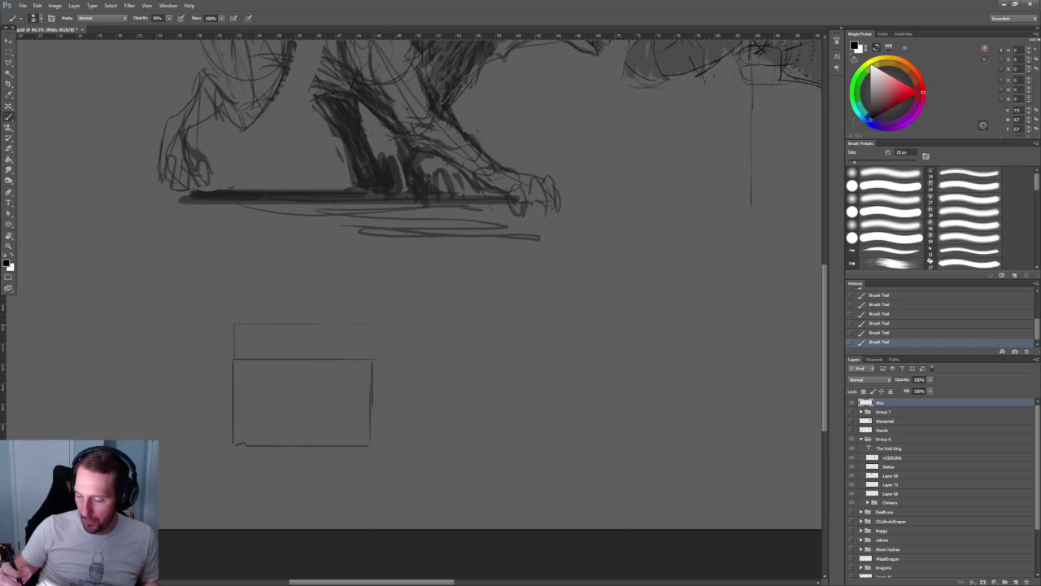
{"action": "scroll", "coordinate": [415, 391], "scroll_direction": "up", "scroll_amount": 3, "text": "alt"}
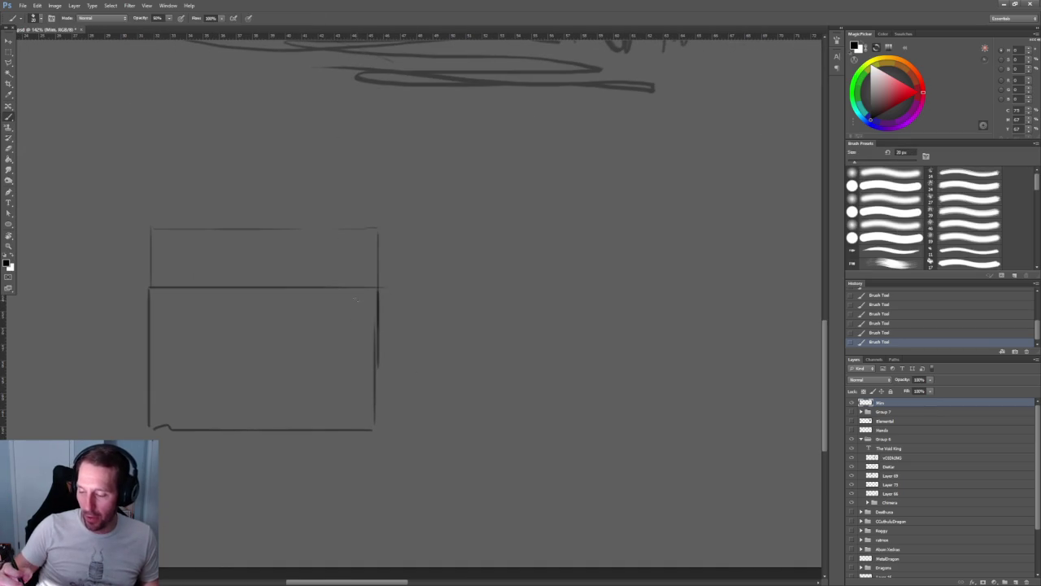
- Sketch the inset front panel's top, left and right edges inside the box
{"action": "mouse_move", "coordinate": [329, 298]}
{"action": "left_mouse_down"}
{"action": "mouse_move", "coordinate": [343, 300]}
{"action": "mouse_move", "coordinate": [286, 300]}
{"action": "left_mouse_up"}
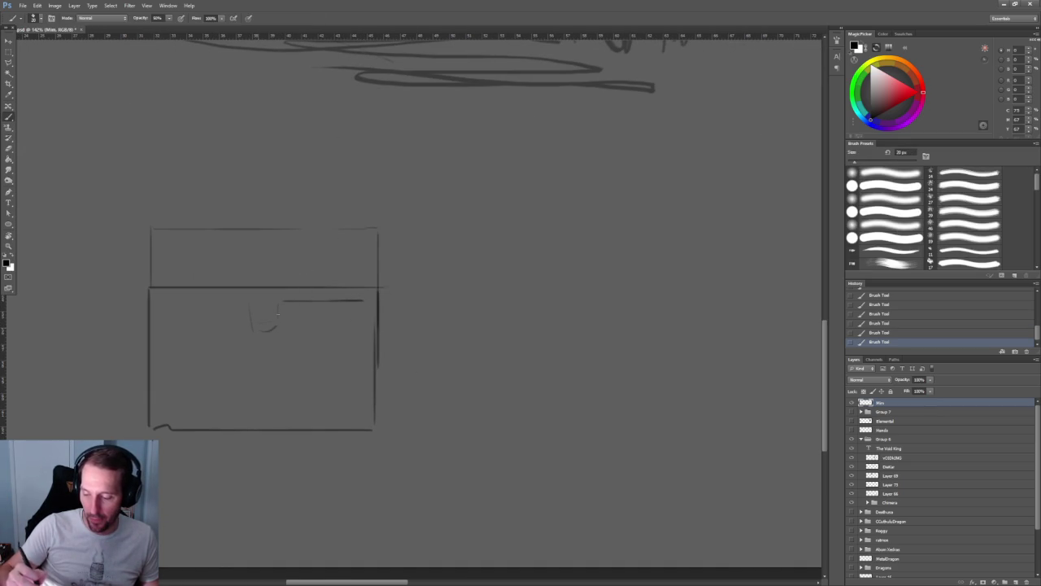
{"action": "left_click_drag", "start_coordinate": [242, 302], "coordinate": [181, 302]}
{"action": "key", "text": "ctrl+z"}
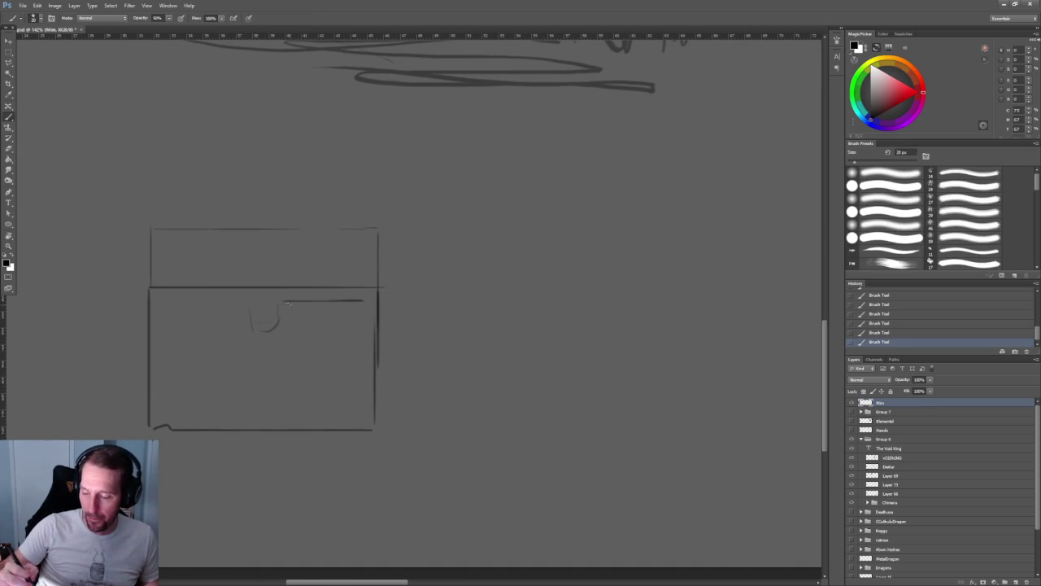
{"action": "mouse_move", "coordinate": [245, 300]}
{"action": "left_mouse_down"}
{"action": "mouse_move", "coordinate": [163, 303]}
{"action": "mouse_move", "coordinate": [163, 405]}
{"action": "mouse_move", "coordinate": [336, 412]}
{"action": "left_mouse_up"}
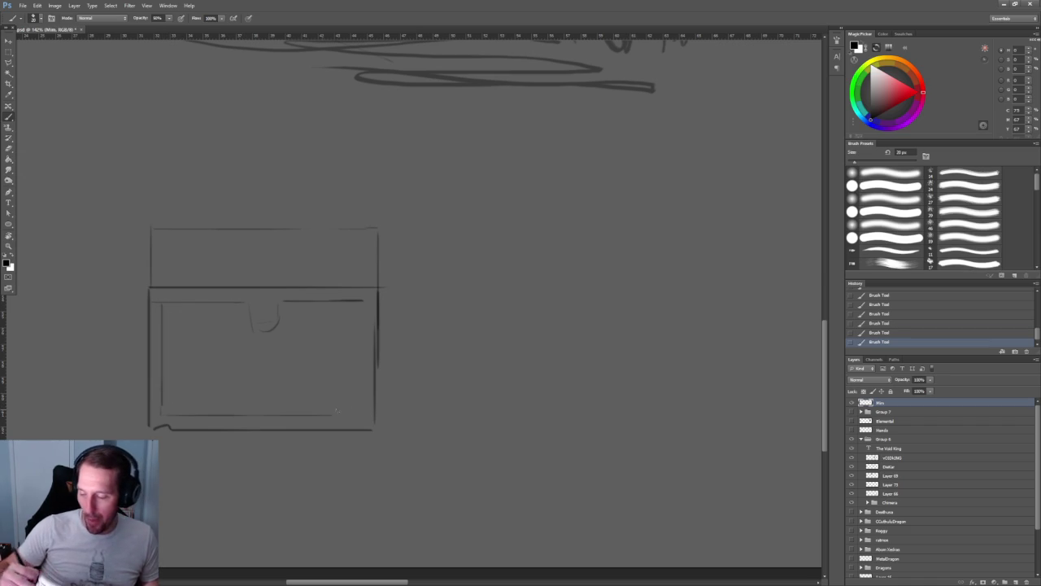
{"action": "mouse_move", "coordinate": [363, 302]}
{"action": "left_mouse_down"}
{"action": "mouse_move", "coordinate": [364, 395]}
{"action": "mouse_move", "coordinate": [352, 392]}
{"action": "mouse_move", "coordinate": [352, 426]}
{"action": "left_mouse_up"}
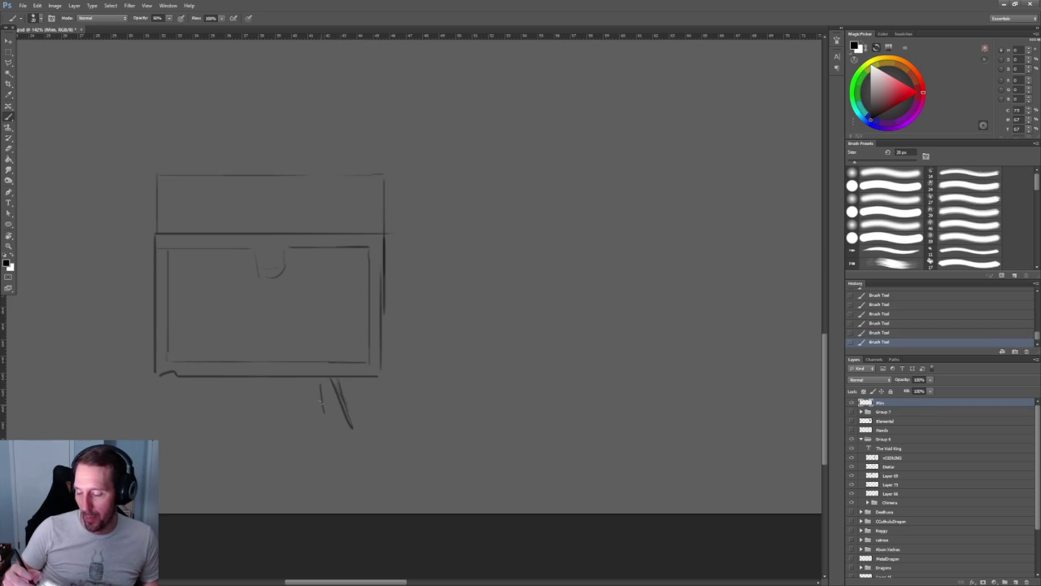
{"action": "scroll", "coordinate": [429, 390], "scroll_direction": "up", "scroll_amount": 3}
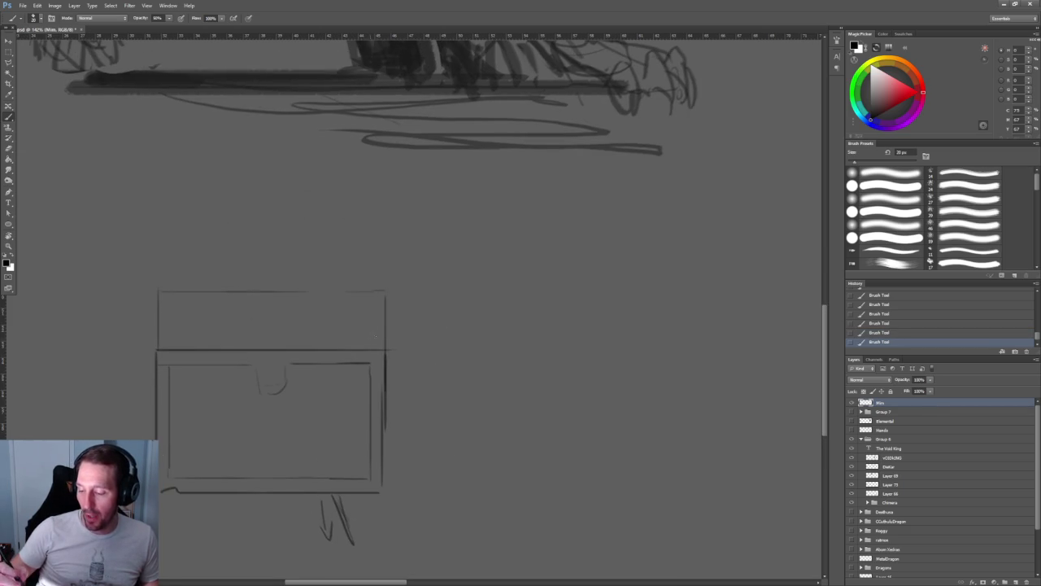
- Return to the Brush with black as the painting colour
{"action": "key", "text": "x"}
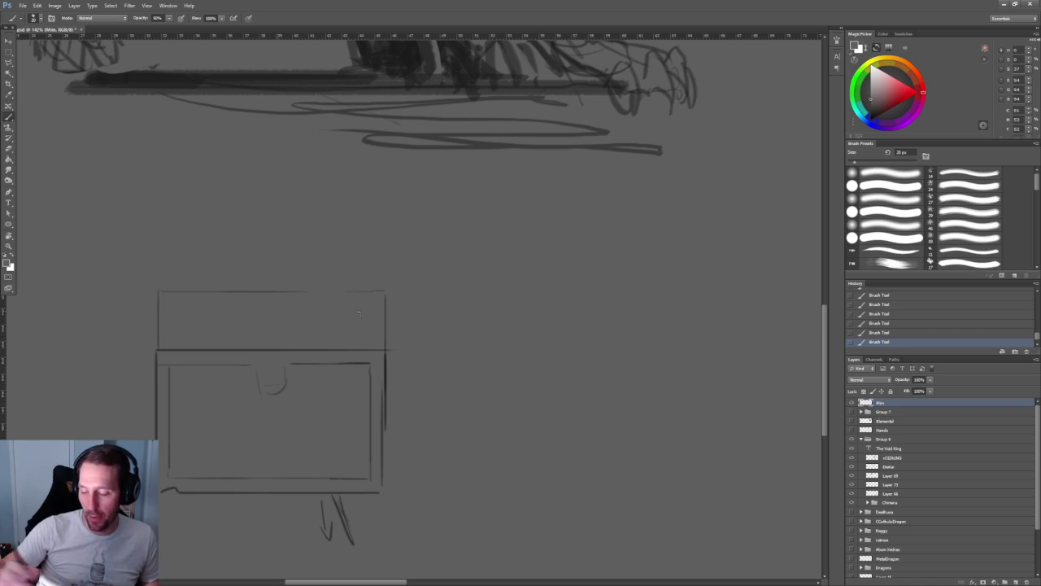
{"action": "key", "text": "v"}
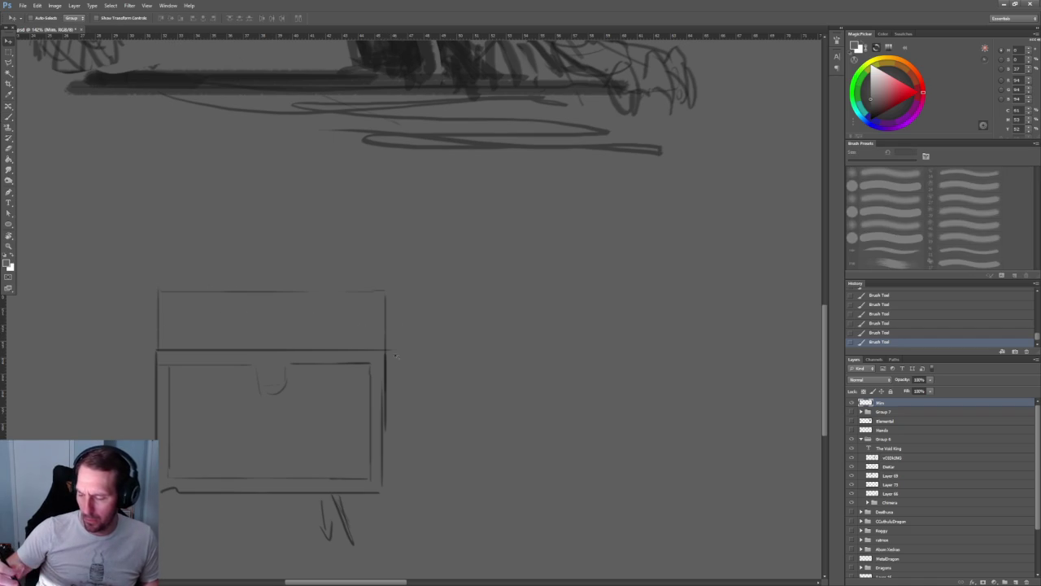
{"action": "key", "text": "b"}
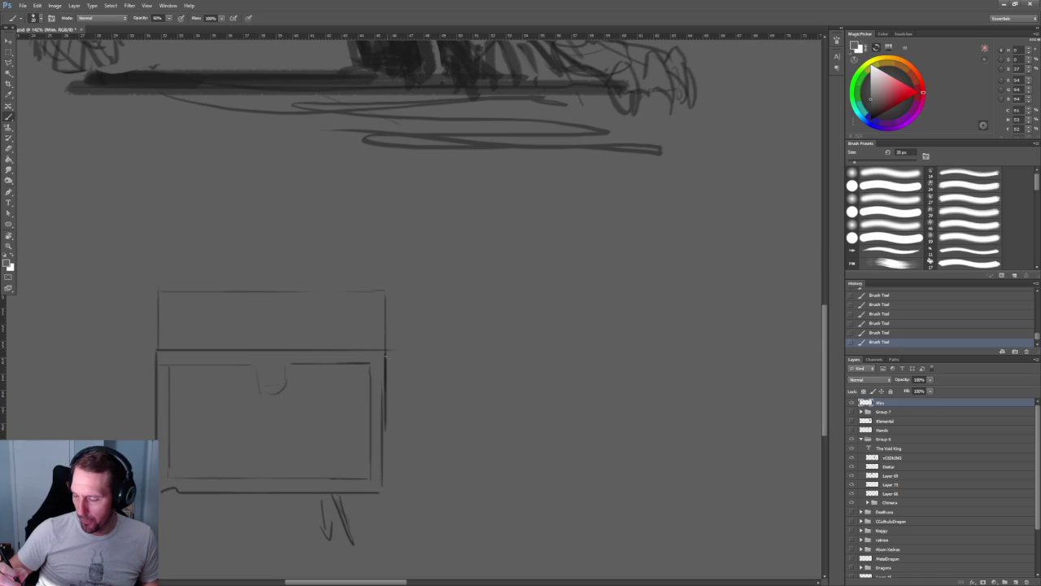
{"action": "left_click", "coordinate": [867, 119]}
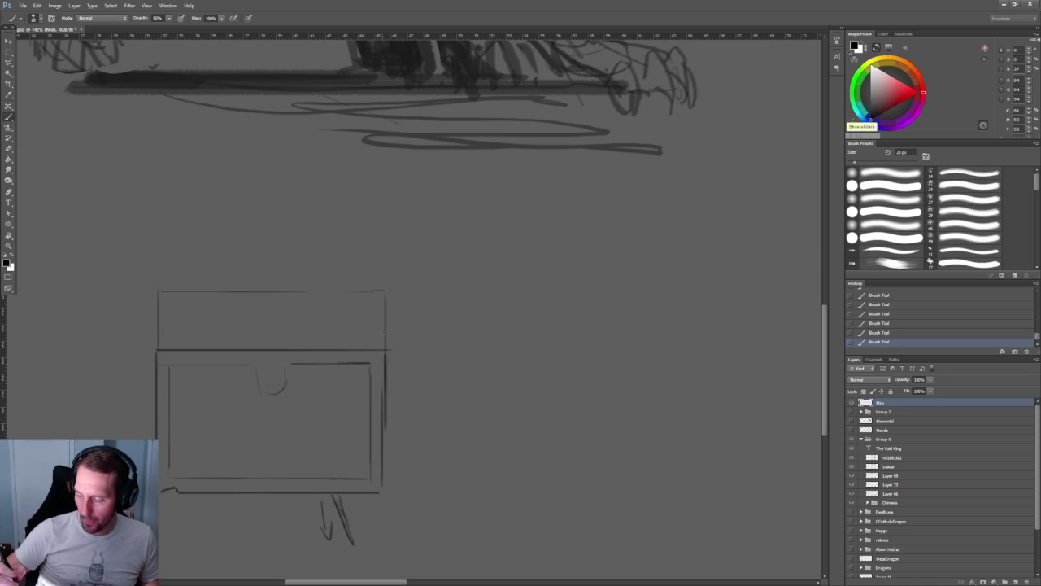
- Draw the first chest's lid line, a long reaching curve, and jagged teeth along the lid
{"action": "left_click_drag", "start_coordinate": [386, 334], "coordinate": [159, 334]}
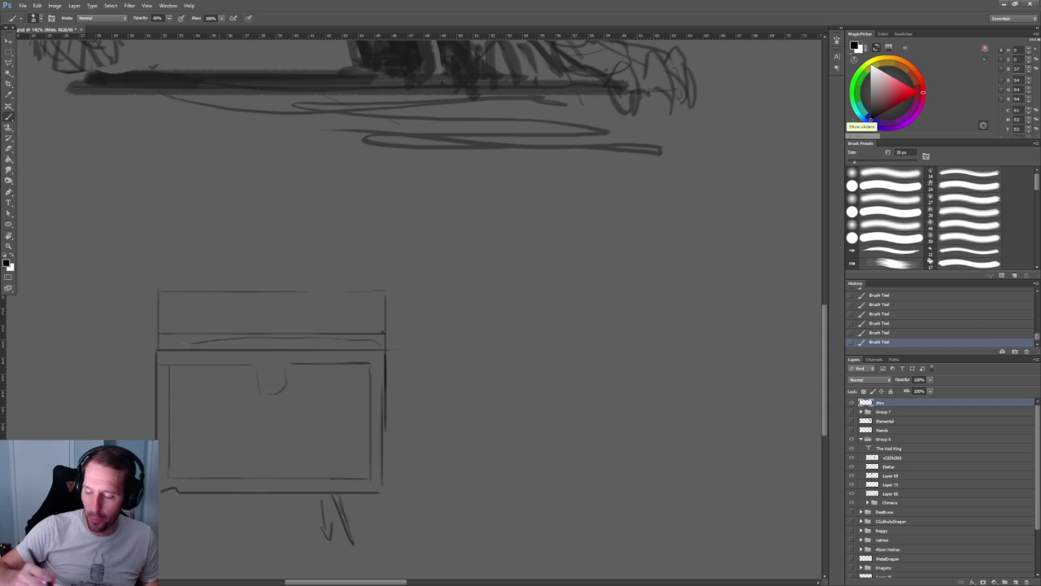
{"action": "mouse_move", "coordinate": [388, 341]}
{"action": "left_mouse_down"}
{"action": "mouse_move", "coordinate": [421, 332]}
{"action": "mouse_move", "coordinate": [549, 478]}
{"action": "left_mouse_up"}
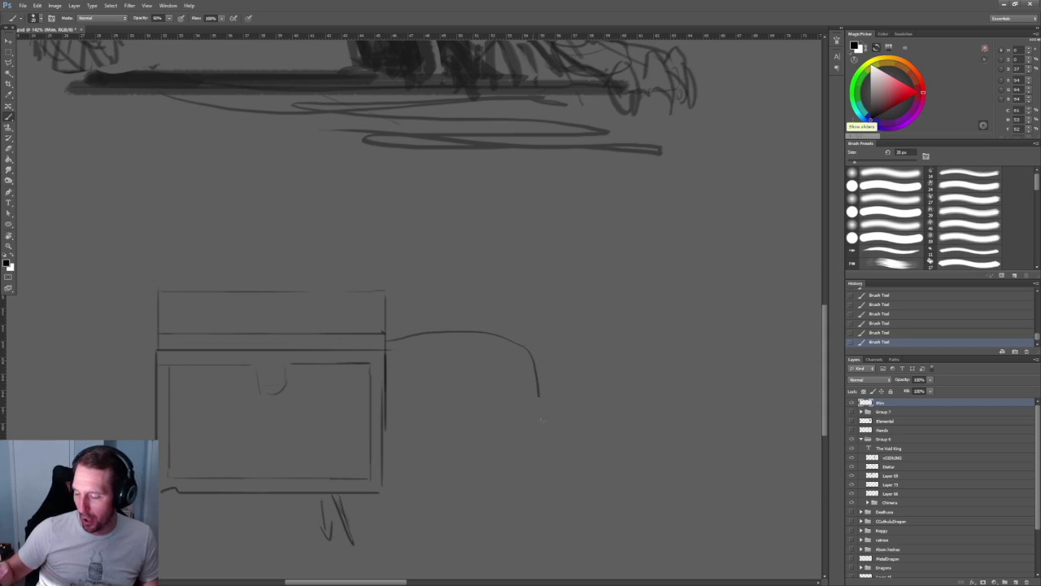
{"action": "mouse_move", "coordinate": [171, 342]}
{"action": "left_mouse_down"}
{"action": "mouse_move", "coordinate": [96, 340]}
{"action": "mouse_move", "coordinate": [90, 437]}
{"action": "left_mouse_up"}
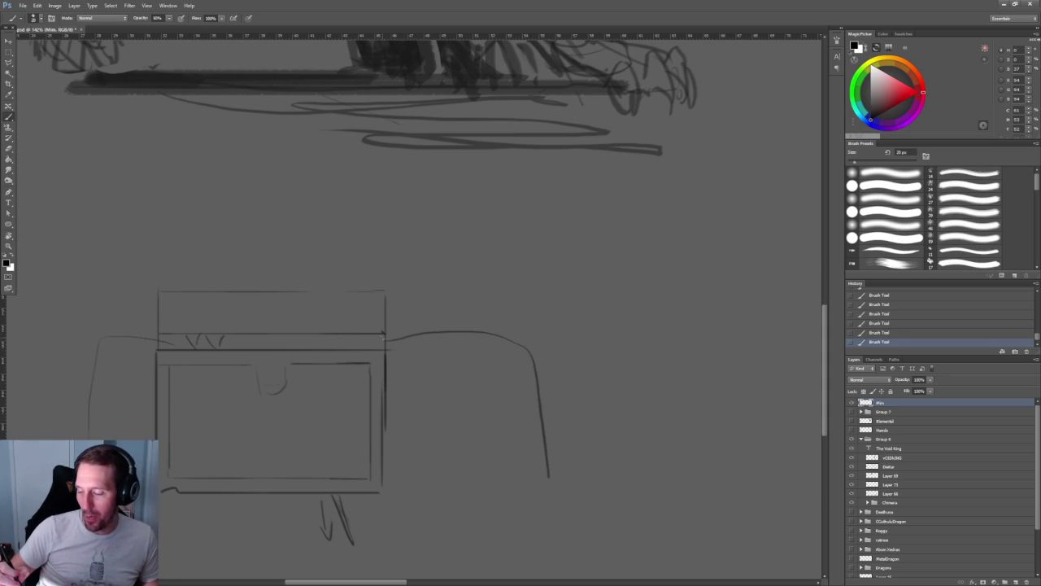
{"action": "left_click_drag", "start_coordinate": [371, 332], "coordinate": [363, 349]}
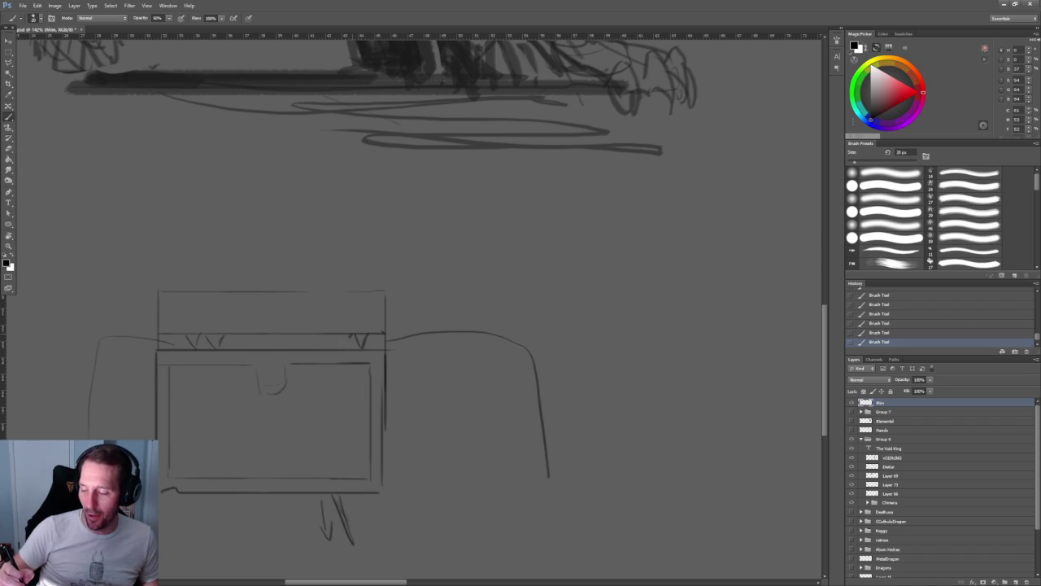
{"action": "left_click_drag", "start_coordinate": [299, 338], "coordinate": [315, 338]}
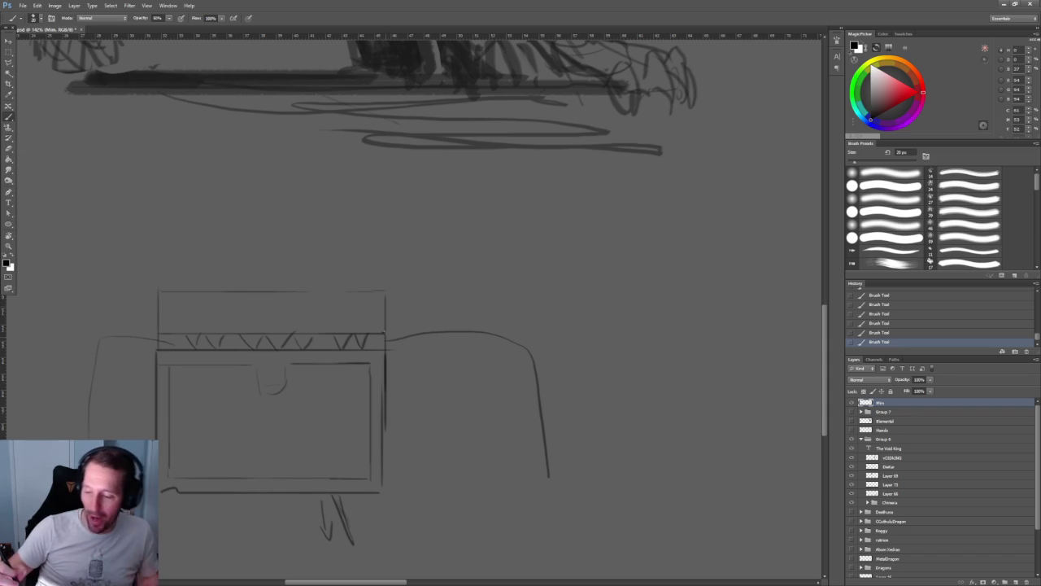
- Sketch a second chest to the right with a domed lid and a hanging tongue
{"action": "scroll", "coordinate": [664, 321], "scroll_direction": "right", "scroll_amount": 1}
{"action": "left_click_drag", "start_coordinate": [664, 321], "coordinate": [487, 287]}
{"action": "left_click_drag", "start_coordinate": [478, 208], "coordinate": [537, 254]}
{"action": "mouse_move", "coordinate": [574, 285]}
{"action": "left_mouse_down"}
{"action": "mouse_move", "coordinate": [452, 285]}
{"action": "mouse_move", "coordinate": [453, 420]}
{"action": "mouse_move", "coordinate": [593, 397]}
{"action": "left_mouse_up"}
{"action": "left_click_drag", "start_coordinate": [485, 192], "coordinate": [553, 186]}
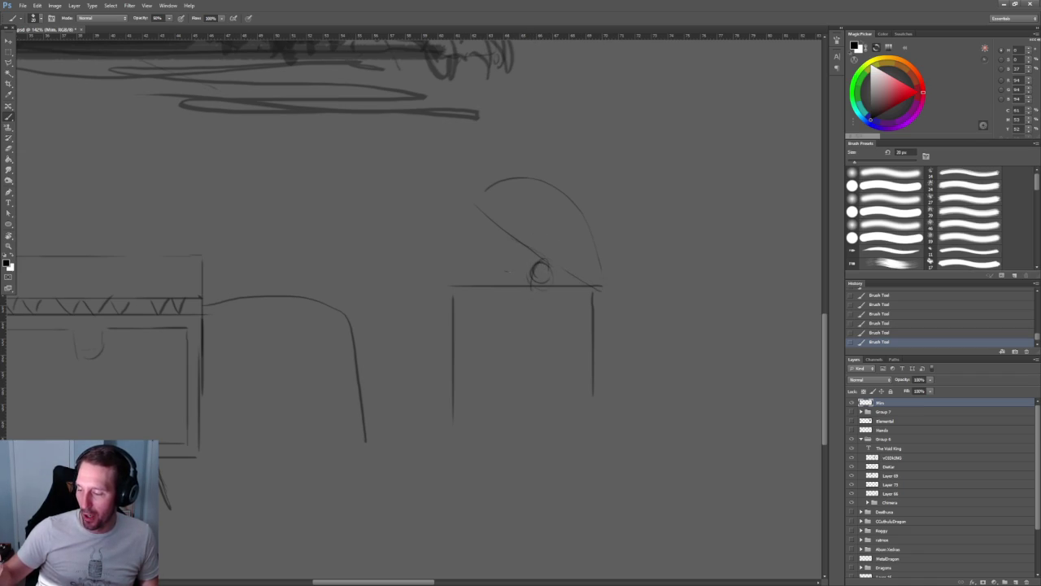
{"action": "mouse_move", "coordinate": [541, 273]}
{"action": "left_mouse_down"}
{"action": "mouse_move", "coordinate": [579, 431]}
{"action": "mouse_move", "coordinate": [530, 478]}
{"action": "left_mouse_up"}
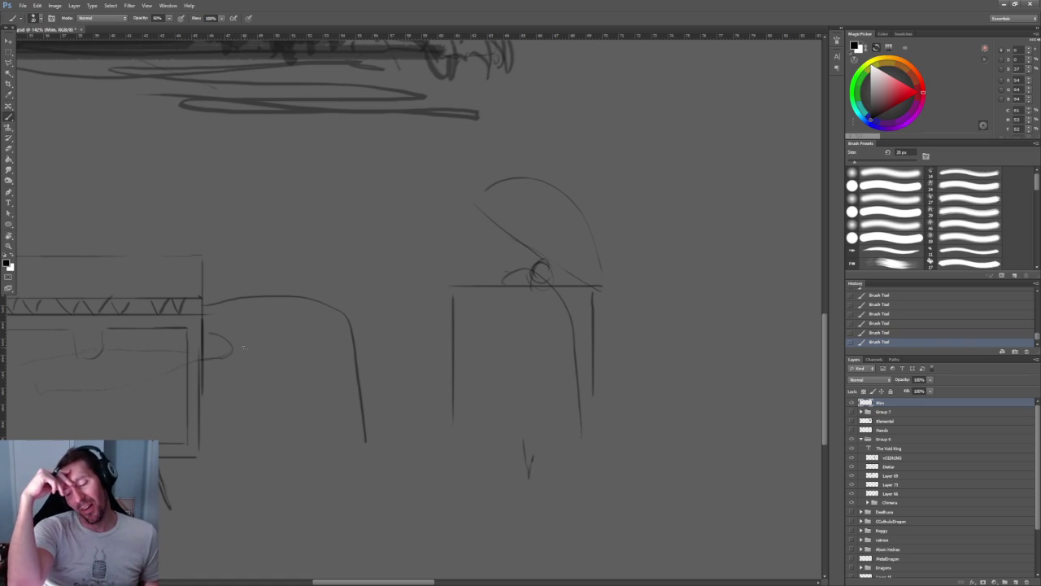
- Raise brush opacity to 100%, undo the stray stroke, and add a short mark below the first chest
{"action": "key", "text": "0"}
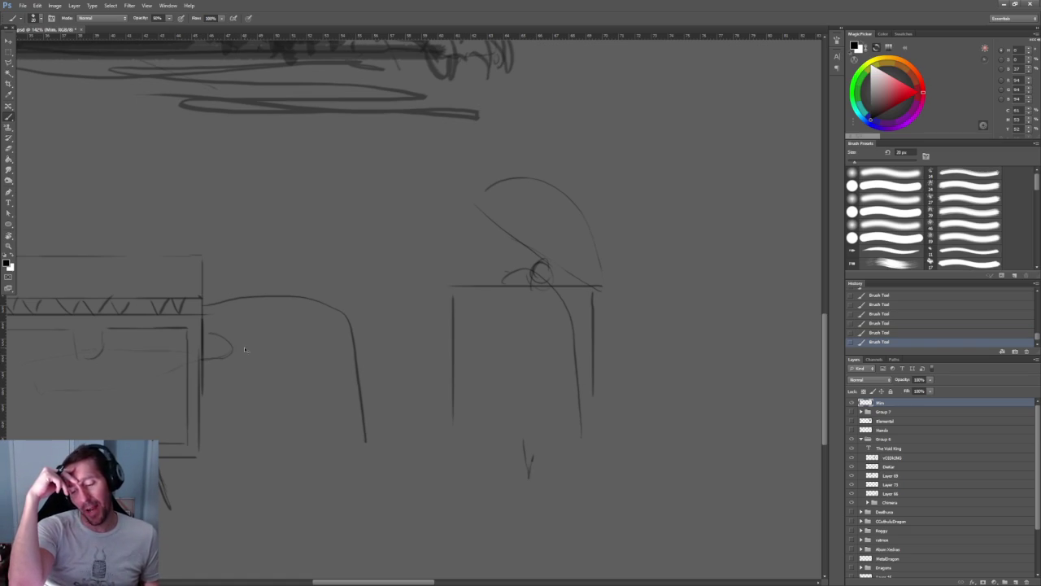
{"action": "key", "text": "ctrl+z"}
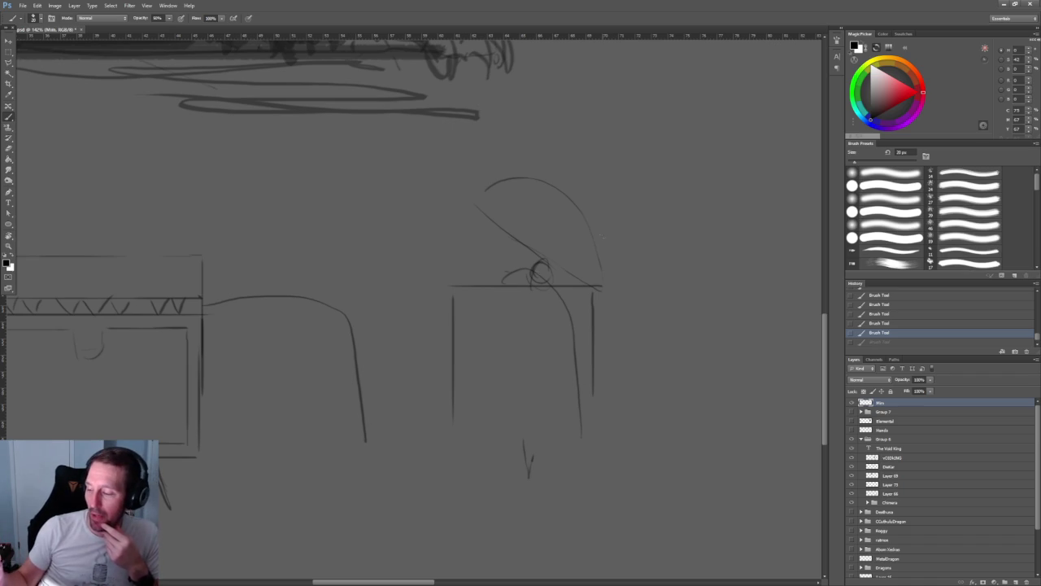
{"action": "left_click_drag", "start_coordinate": [177, 461], "coordinate": [189, 464]}
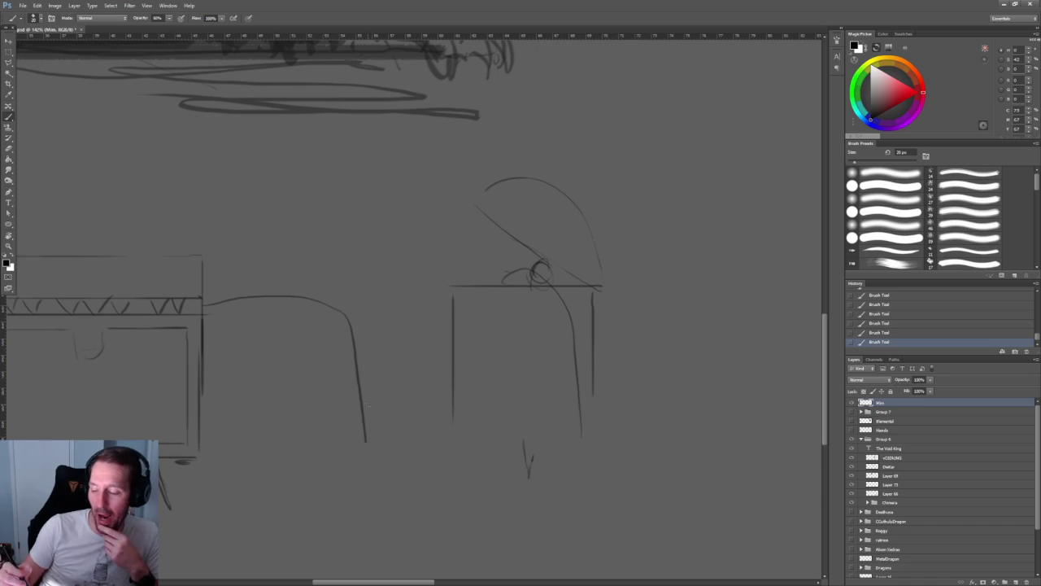
- Outline the reaching arm and sketch claw-like finger strokes above it
{"action": "mouse_move", "coordinate": [208, 312]}
{"action": "left_mouse_down"}
{"action": "mouse_move", "coordinate": [297, 323]}
{"action": "mouse_move", "coordinate": [351, 190]}
{"action": "mouse_move", "coordinate": [375, 290]}
{"action": "left_mouse_up"}
{"action": "left_click_drag", "start_coordinate": [238, 232], "coordinate": [375, 276]}
{"action": "left_click_drag", "start_coordinate": [285, 248], "coordinate": [315, 273]}
{"action": "left_click_drag", "start_coordinate": [241, 271], "coordinate": [330, 319]}
{"action": "mouse_move", "coordinate": [353, 296]}
{"action": "left_mouse_down"}
{"action": "mouse_move", "coordinate": [379, 307]}
{"action": "mouse_move", "coordinate": [332, 421]}
{"action": "mouse_move", "coordinate": [214, 401]}
{"action": "left_mouse_up"}
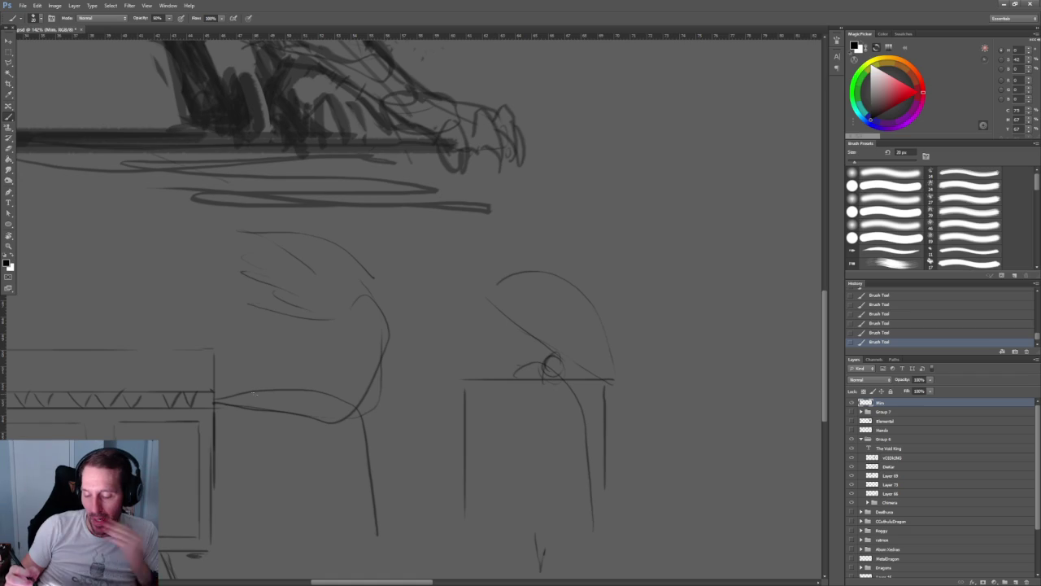
- Sketch an eye with pupil and brow on the first chest's lid, trying undo and redo versions
{"action": "left_click_drag", "start_coordinate": [188, 355], "coordinate": [280, 351]}
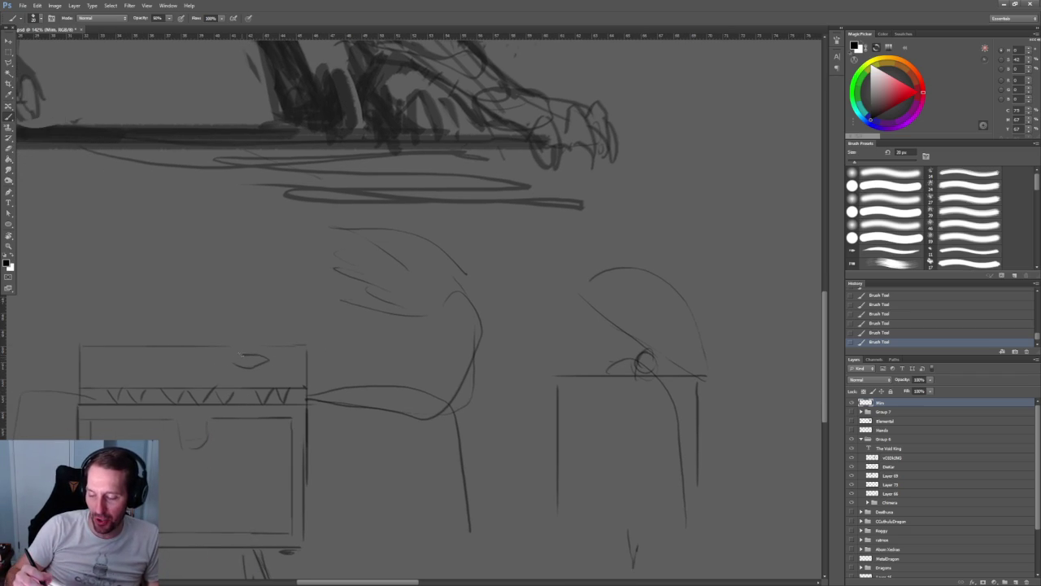
{"action": "left_click_drag", "start_coordinate": [253, 354], "coordinate": [247, 362]}
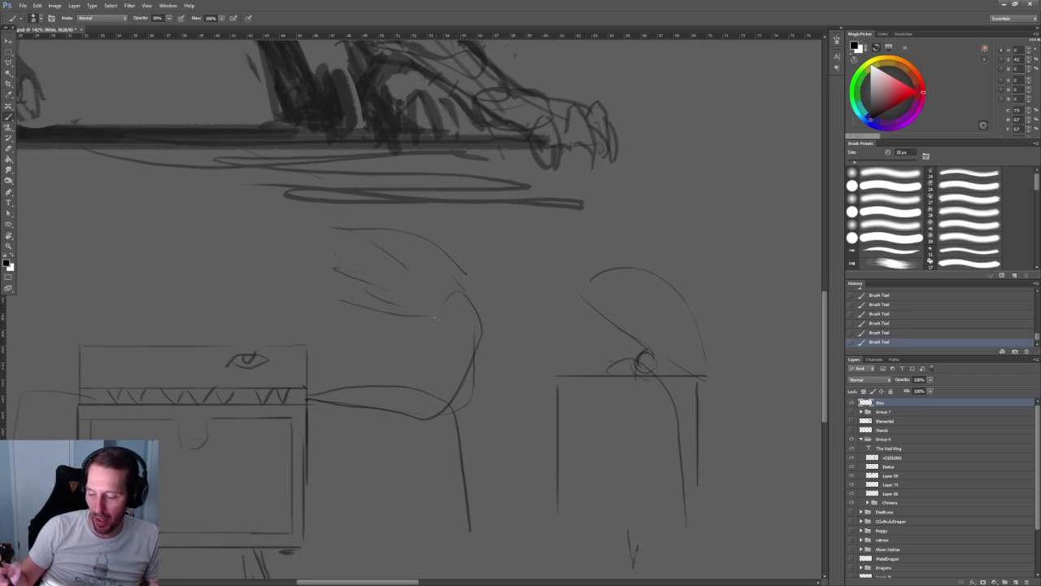
{"action": "mouse_move", "coordinate": [304, 307]}
{"action": "left_mouse_down"}
{"action": "mouse_move", "coordinate": [270, 331]}
{"action": "mouse_move", "coordinate": [288, 322]}
{"action": "left_mouse_up"}
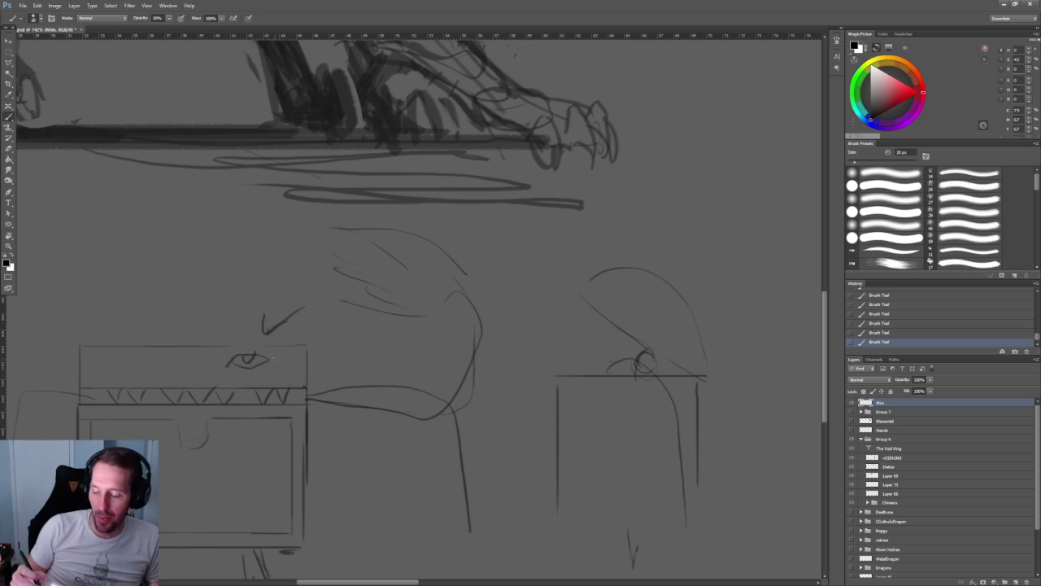
{"action": "left_click_drag", "start_coordinate": [270, 362], "coordinate": [215, 360]}
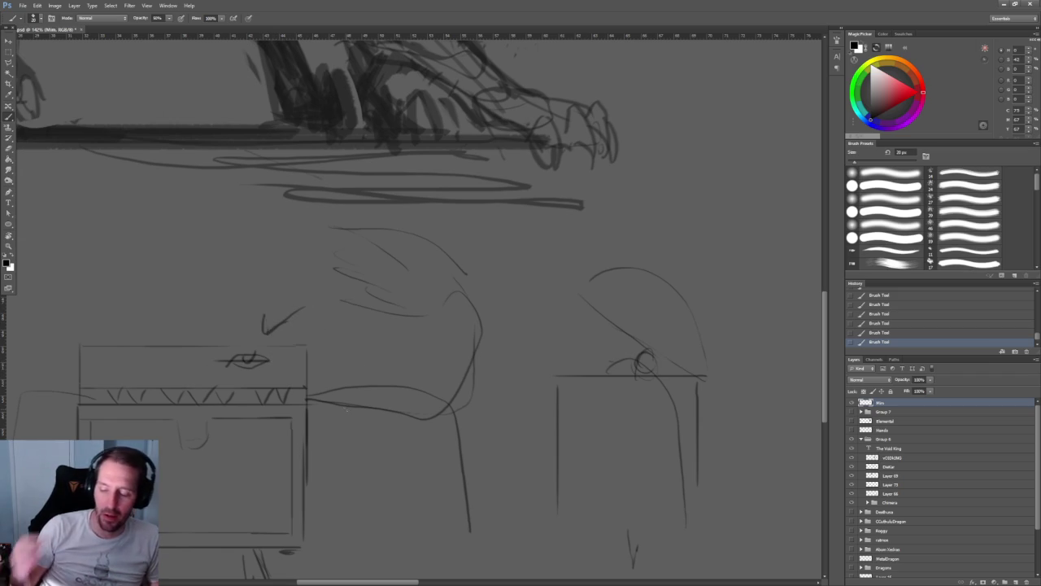
{"action": "key", "text": "ctrl+alt+z"}
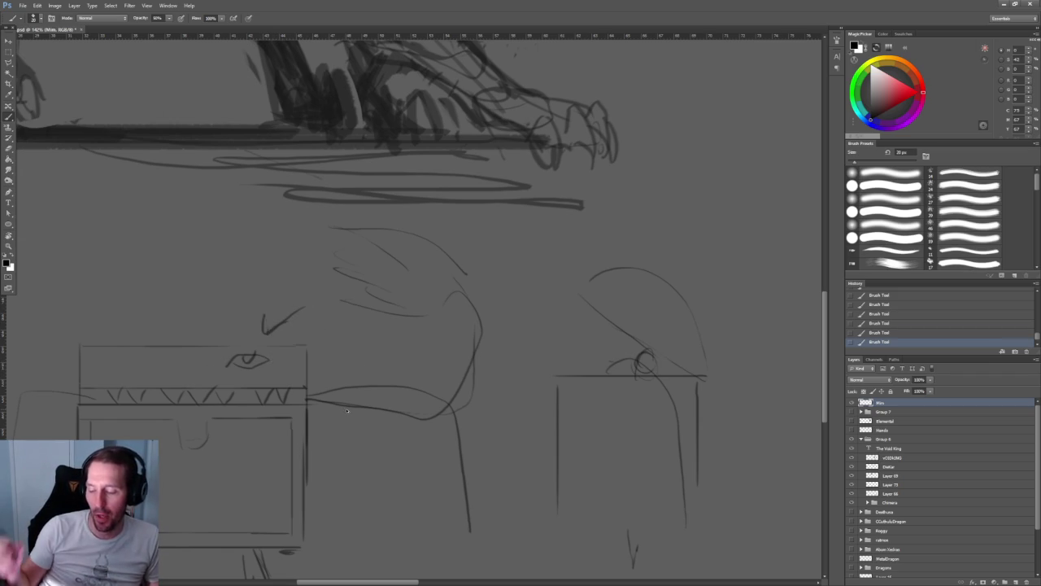
{"action": "key", "text": "ctrl+alt+z"}
{"action": "key", "text": "ctrl+alt+z"}
{"action": "key", "text": "ctrl+alt+z"}
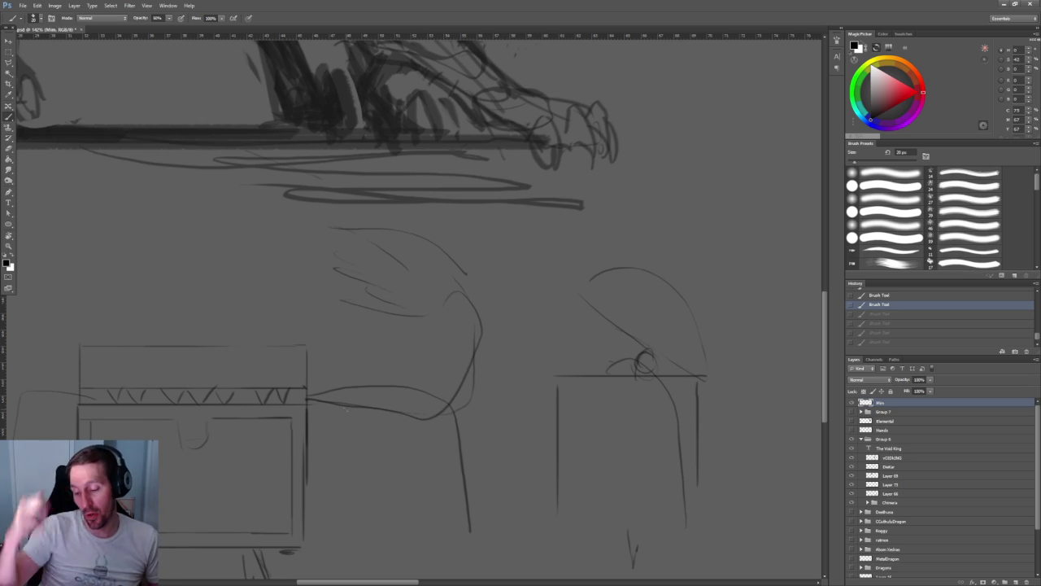
{"action": "key", "text": "ctrl+shift+z"}
{"action": "key", "text": "ctrl+shift+z"}
{"action": "key", "text": "ctrl+shift+z"}
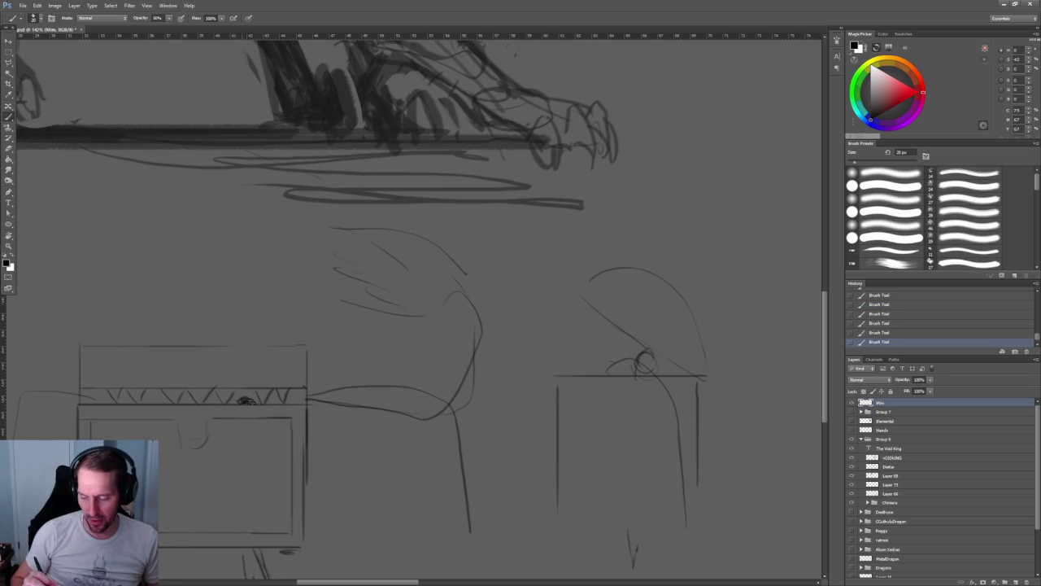
- Draw the dark eye peeking under the lid with a domed eye shape, discarding a stray stroke
{"action": "left_click_drag", "start_coordinate": [229, 399], "coordinate": [262, 396]}
{"action": "key", "text": "ctrl+shift+z"}
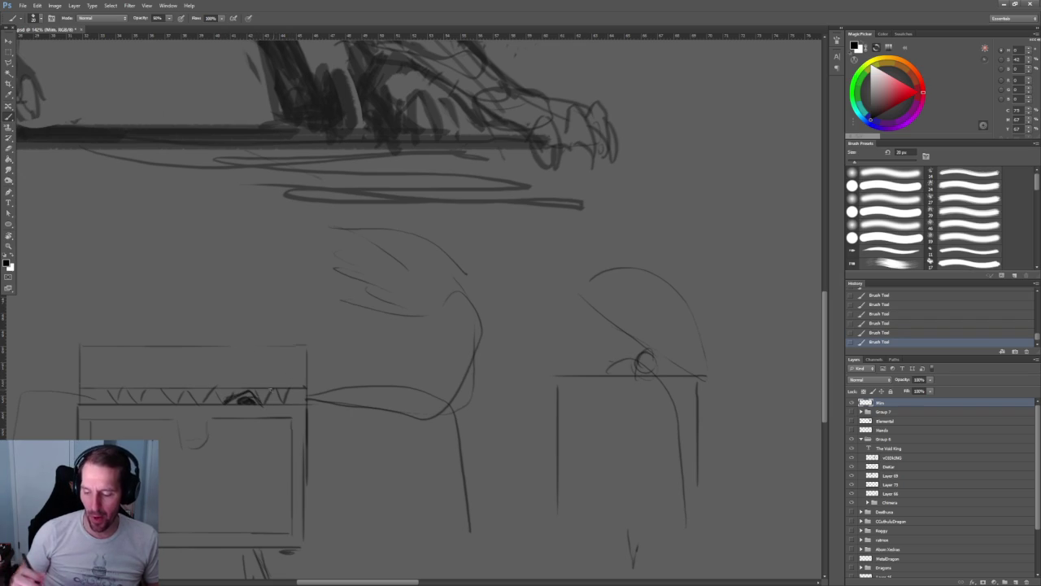
{"action": "left_click_drag", "start_coordinate": [641, 329], "coordinate": [638, 364]}
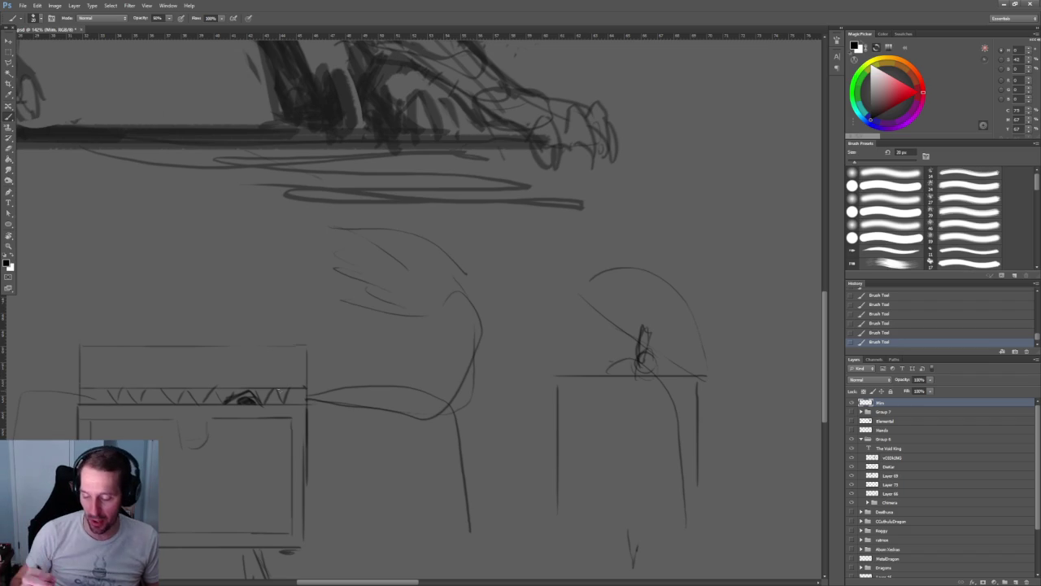
{"action": "key", "text": "ctrl+alt+z"}
{"action": "key", "text": "ctrl+alt+z"}
{"action": "key", "text": "ctrl+alt+z"}
{"action": "key", "text": "ctrl+alt+z"}
{"action": "key", "text": "ctrl+alt+z"}
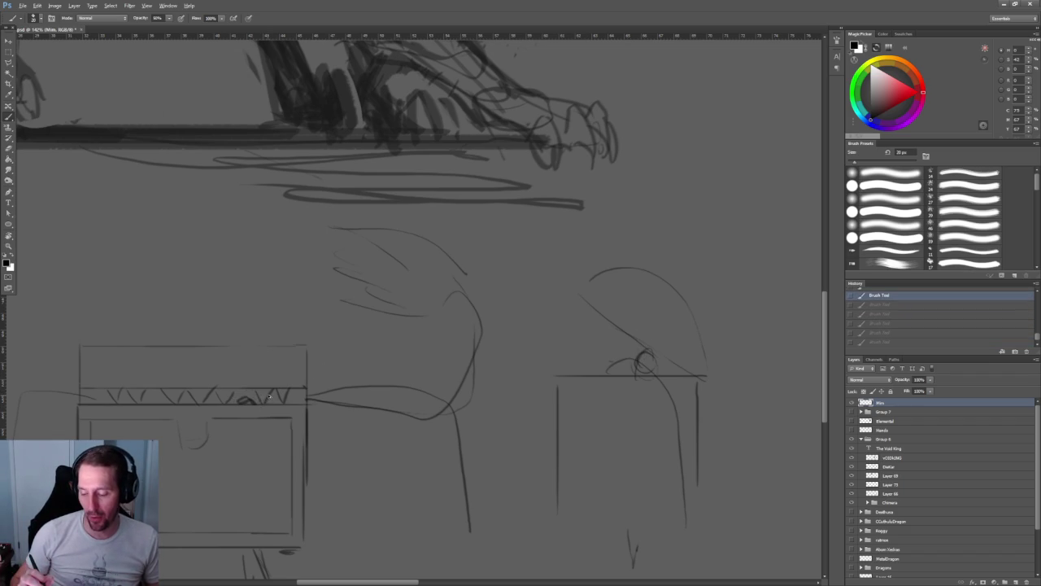
{"action": "left_click_drag", "start_coordinate": [204, 394], "coordinate": [225, 379]}
{"action": "mouse_move", "coordinate": [202, 398]}
{"action": "left_mouse_down"}
{"action": "mouse_move", "coordinate": [269, 397]}
{"action": "mouse_move", "coordinate": [244, 387]}
{"action": "left_mouse_up"}
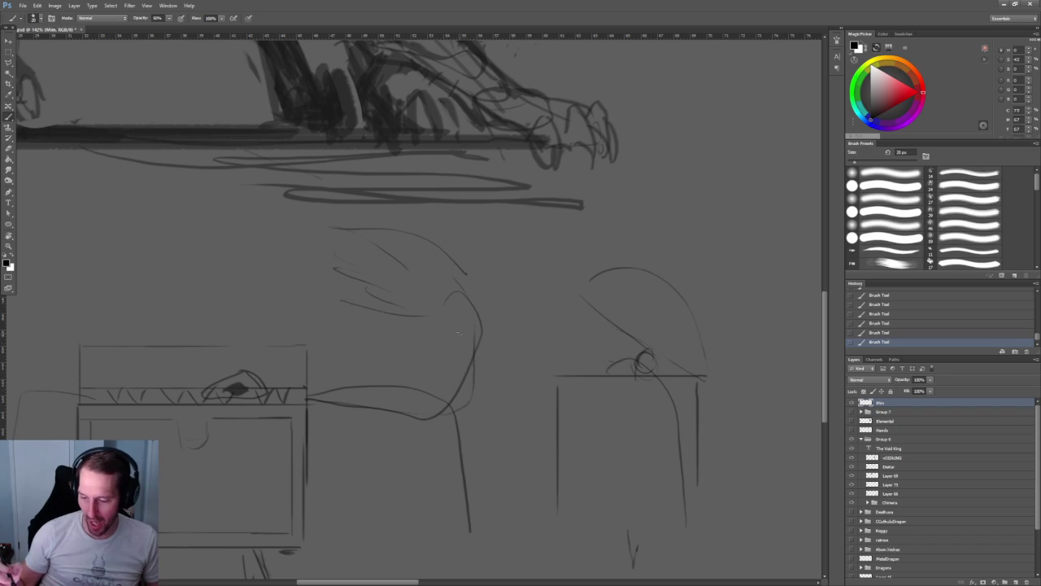
- Add short strokes to the second chest and both sides of the first, undoing a trial limb stroke
{"action": "scroll", "coordinate": [458, 333], "scroll_direction": "down", "scroll_amount": 5, "text": "alt"}
{"action": "scroll", "coordinate": [403, 353], "scroll_direction": "up", "scroll_amount": 5, "text": "alt"}
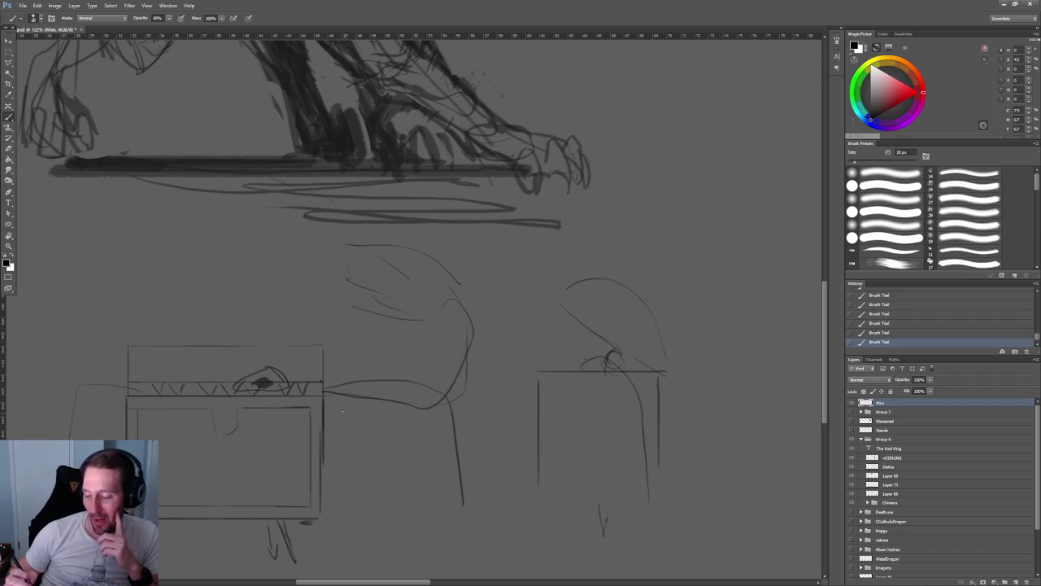
{"action": "mouse_move", "coordinate": [341, 424]}
{"action": "left_mouse_down"}
{"action": "mouse_move", "coordinate": [326, 434]}
{"action": "mouse_move", "coordinate": [317, 425]}
{"action": "left_mouse_up"}
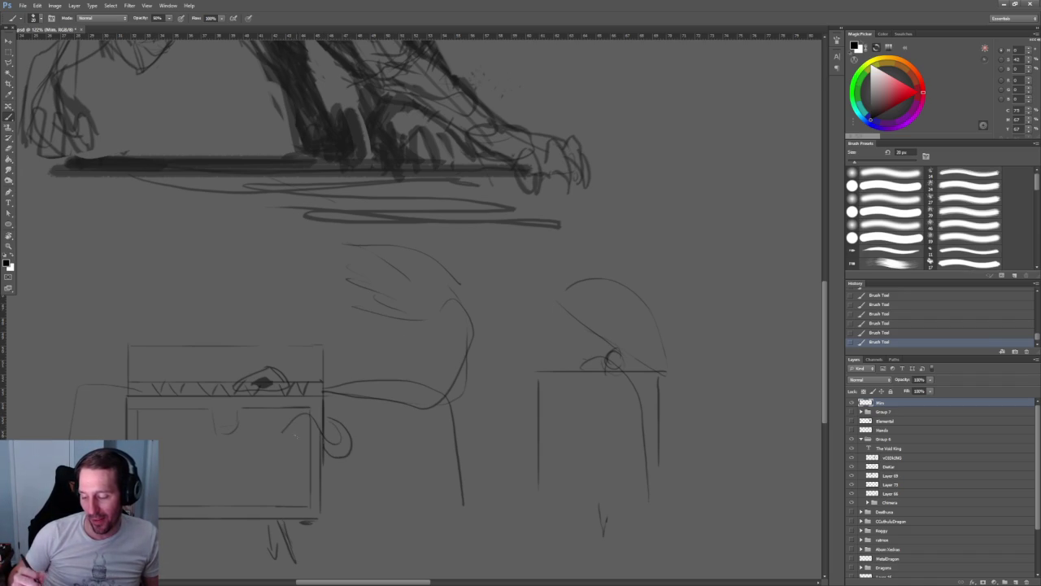
{"action": "key", "text": "ctrl+alt+z"}
{"action": "key", "text": "ctrl+alt+z"}
{"action": "key", "text": "ctrl+alt+z"}
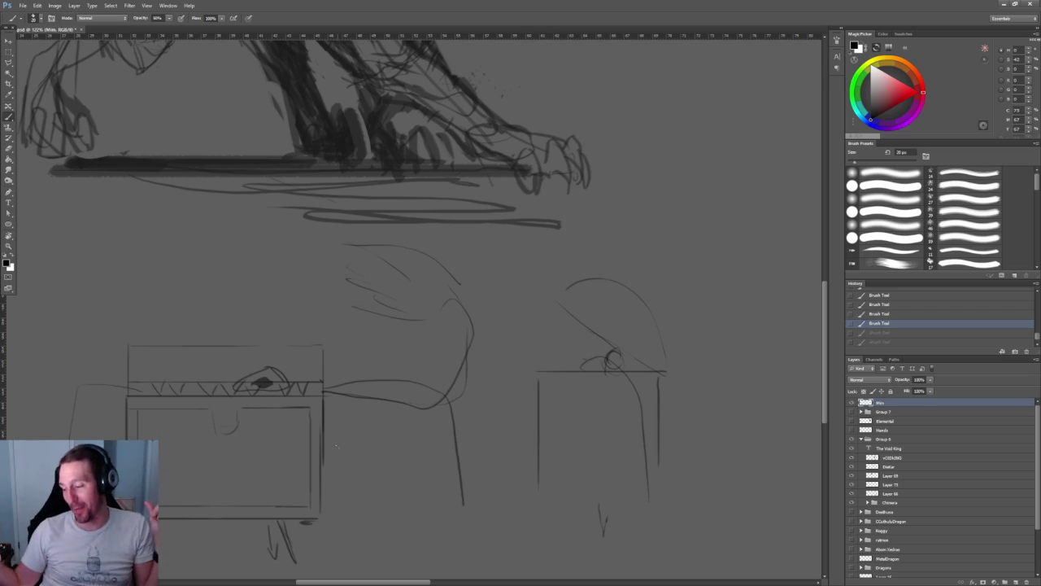
{"action": "left_click_drag", "start_coordinate": [553, 305], "coordinate": [550, 320]}
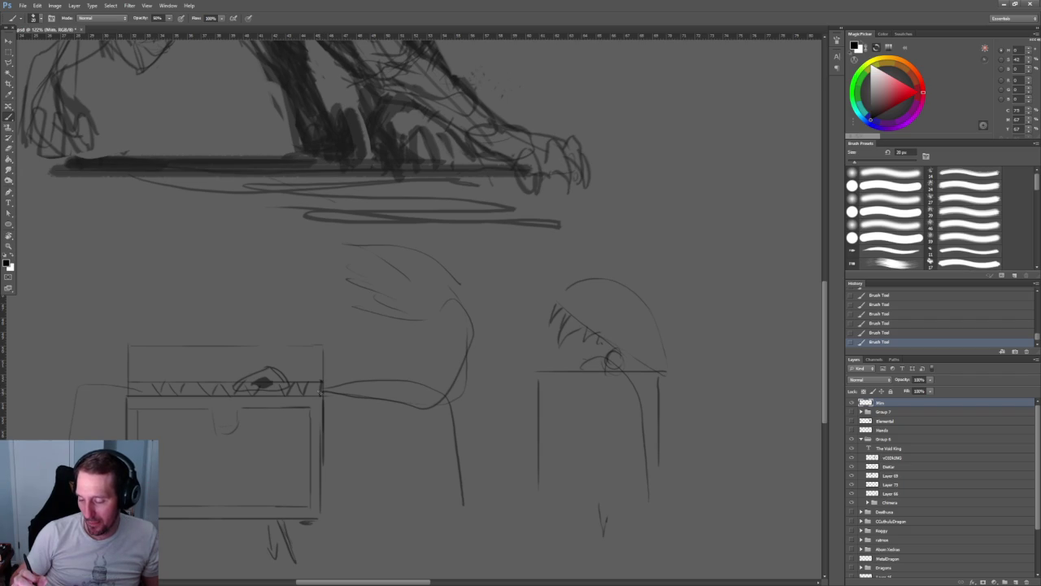
{"action": "left_click_drag", "start_coordinate": [316, 400], "coordinate": [301, 430]}
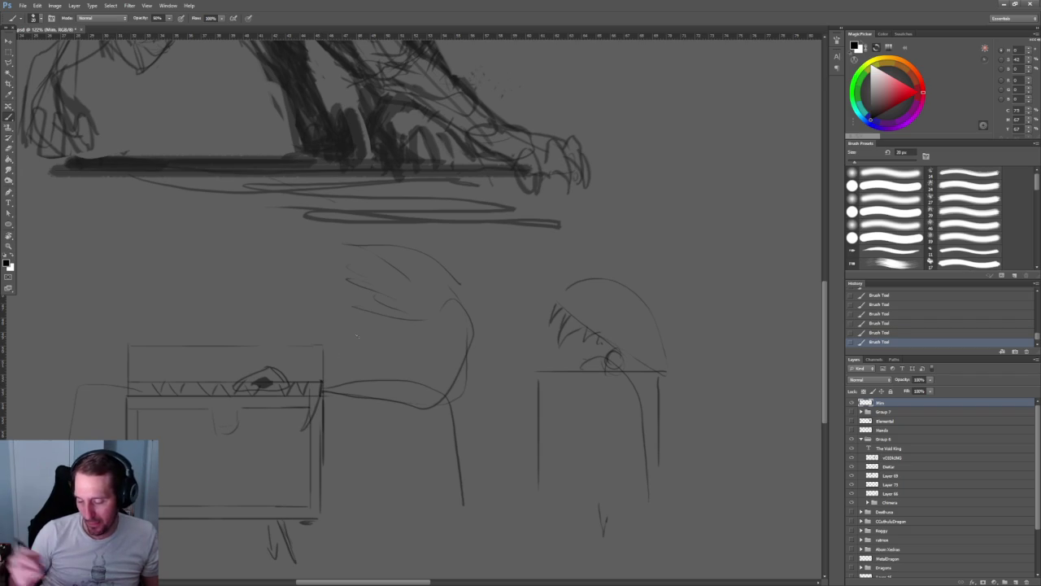
{"action": "left_click_drag", "start_coordinate": [131, 392], "coordinate": [150, 428]}
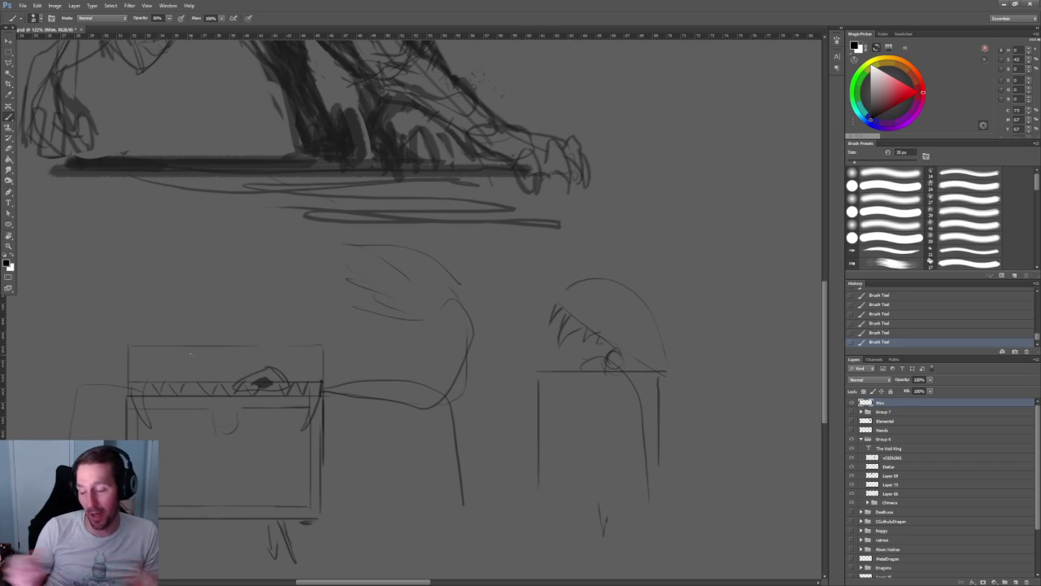
- Sketch a square frame in blank canvas space with a rounded curve inside
{"action": "left_click_drag", "start_coordinate": [718, 212], "coordinate": [290, 253]}
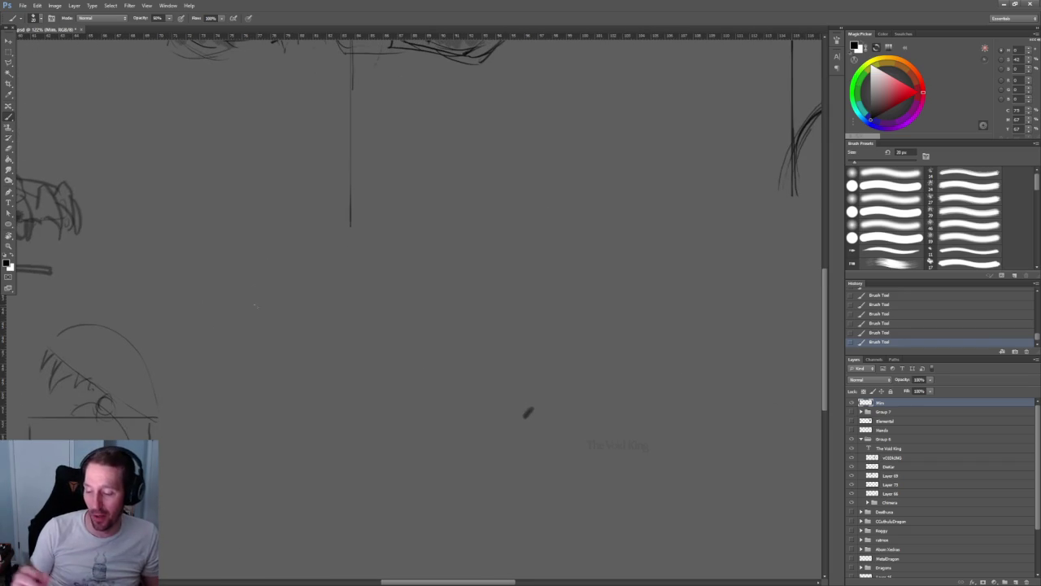
{"action": "left_click_drag", "start_coordinate": [275, 325], "coordinate": [306, 327]}
{"action": "mouse_move", "coordinate": [239, 327]}
{"action": "left_mouse_down"}
{"action": "mouse_move", "coordinate": [240, 396]}
{"action": "mouse_move", "coordinate": [324, 389]}
{"action": "left_mouse_up"}
{"action": "left_click_drag", "start_coordinate": [318, 324], "coordinate": [316, 409]}
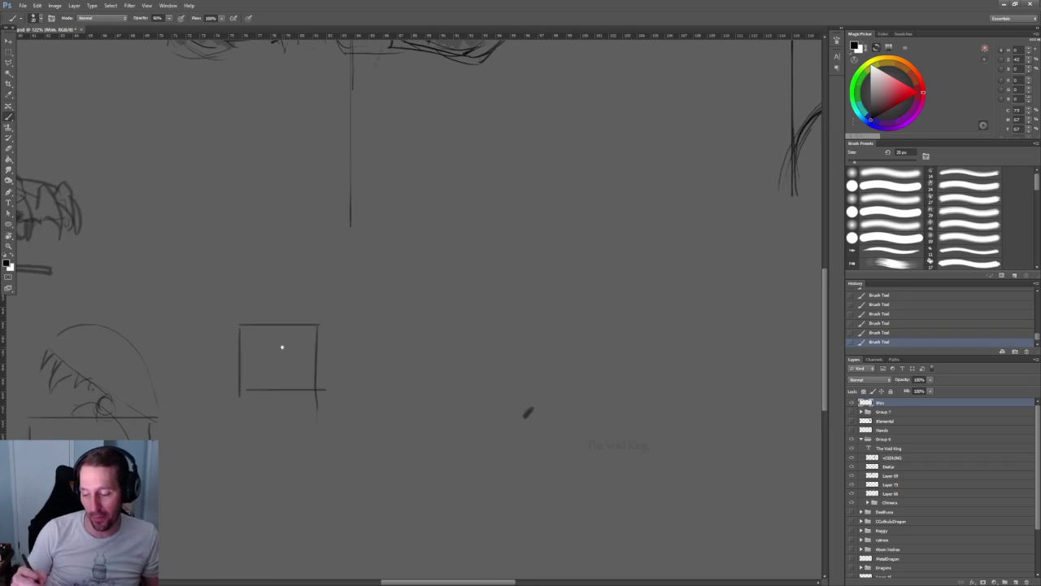
{"action": "scroll", "coordinate": [282, 347], "scroll_direction": "down", "scroll_amount": 1}
{"action": "scroll", "coordinate": [286, 342], "scroll_direction": "up", "scroll_amount": 3, "text": "alt"}
{"action": "mouse_move", "coordinate": [205, 297]}
{"action": "left_mouse_down"}
{"action": "mouse_move", "coordinate": [240, 368]}
{"action": "mouse_move", "coordinate": [309, 351]}
{"action": "left_mouse_up"}
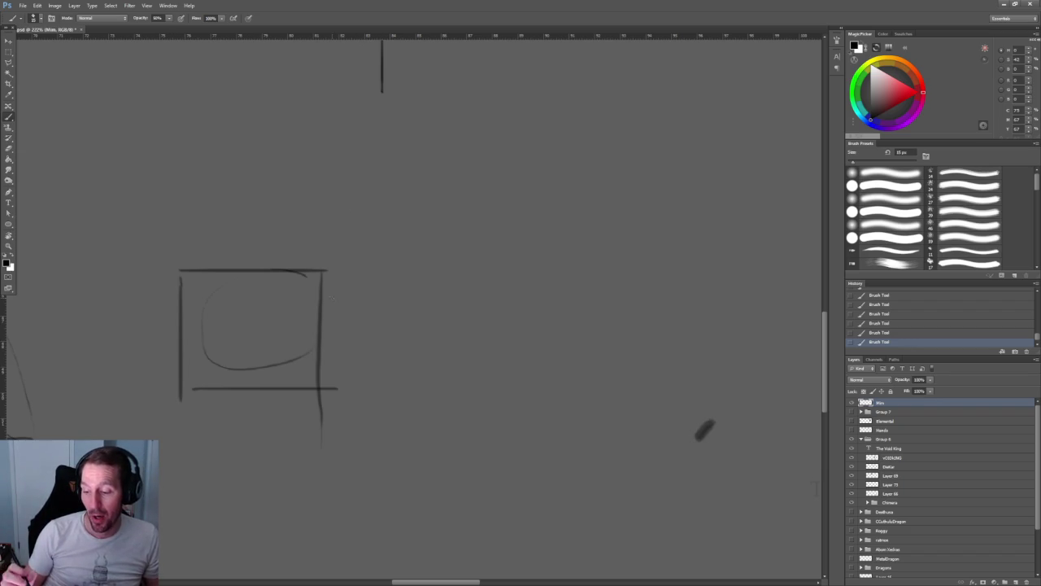
- Set brush opacity to 100% and zoom in on the new frame
{"action": "key", "text": "0"}
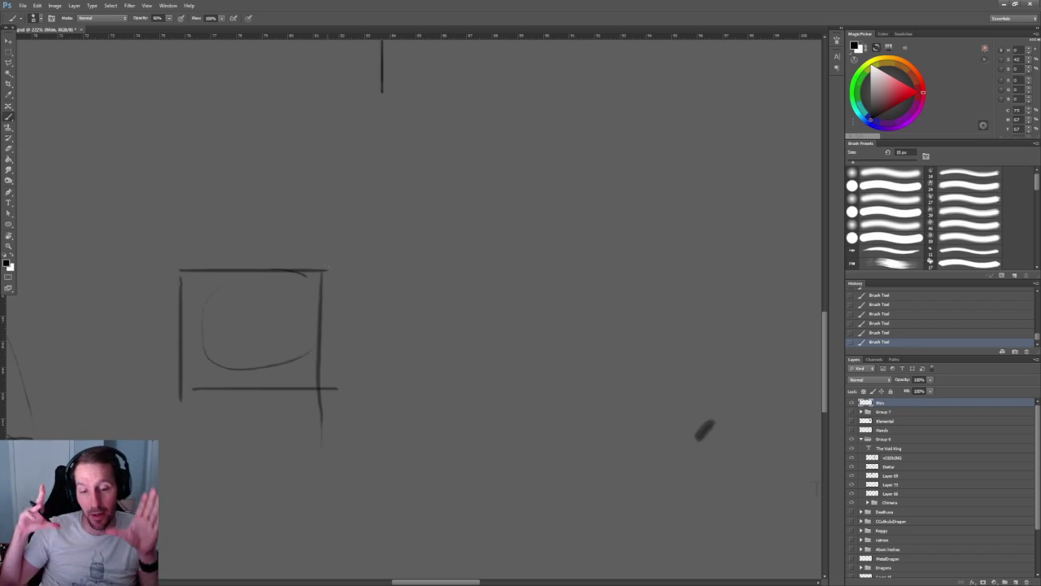
{"action": "key", "text": "z"}
{"action": "mouse_move", "coordinate": [401, 281]}
{"action": "left_mouse_down"}
{"action": "mouse_move", "coordinate": [302, 290]}
{"action": "mouse_move", "coordinate": [320, 314]}
{"action": "mouse_move", "coordinate": [308, 300]}
{"action": "left_mouse_up"}
- Sketch a second square frame beside the first, with a small mark near its bottom
{"action": "key", "text": "b"}
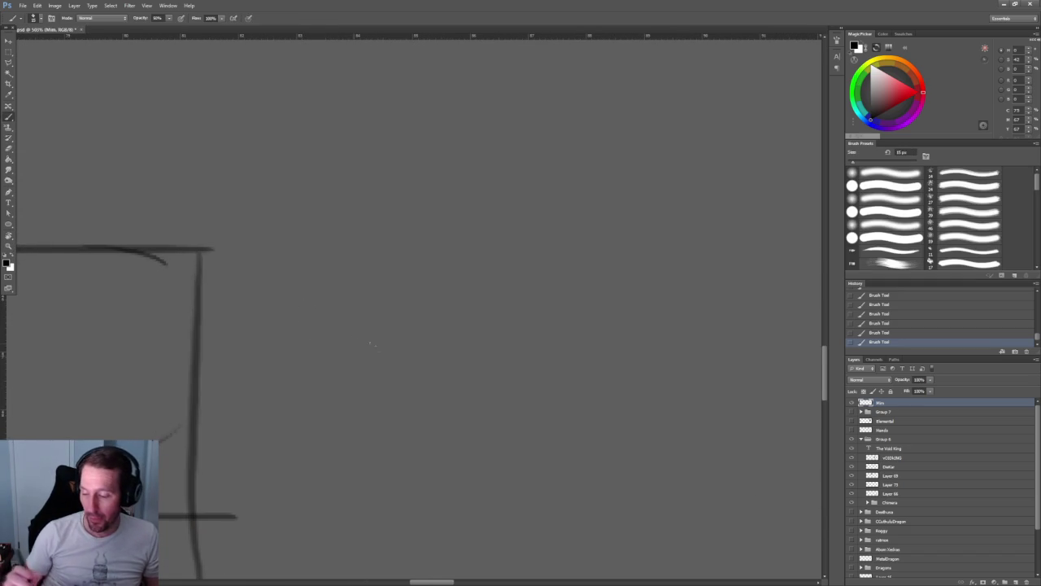
{"action": "left_click_drag", "start_coordinate": [370, 343], "coordinate": [309, 278]}
{"action": "mouse_move", "coordinate": [261, 433]}
{"action": "left_mouse_down"}
{"action": "mouse_move", "coordinate": [259, 214]}
{"action": "mouse_move", "coordinate": [533, 205]}
{"action": "left_mouse_up"}
{"action": "mouse_move", "coordinate": [559, 243]}
{"action": "left_mouse_down"}
{"action": "mouse_move", "coordinate": [560, 458]}
{"action": "mouse_move", "coordinate": [262, 447]}
{"action": "left_mouse_up"}
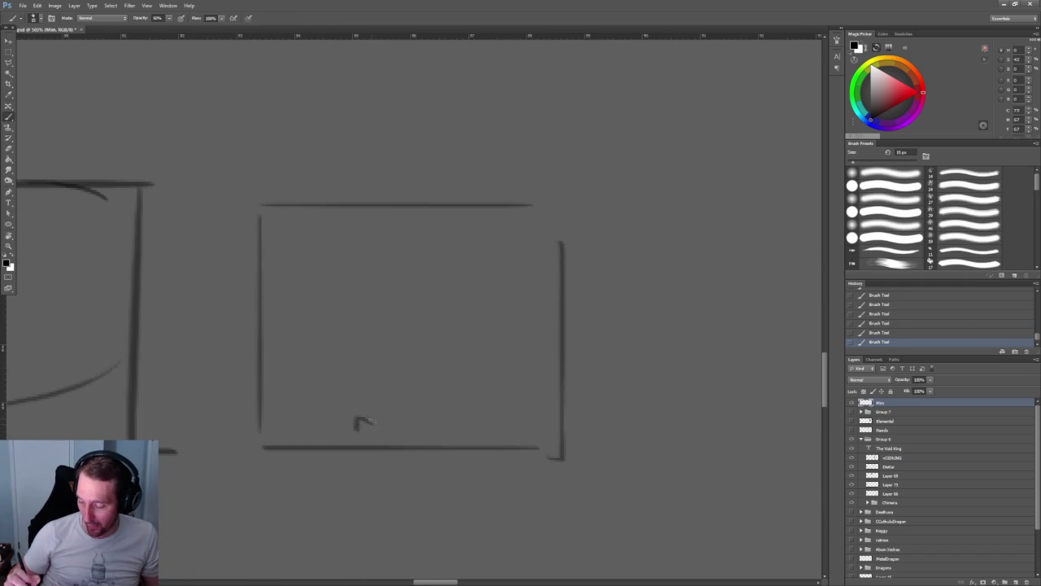
{"action": "left_click_drag", "start_coordinate": [364, 424], "coordinate": [367, 420]}
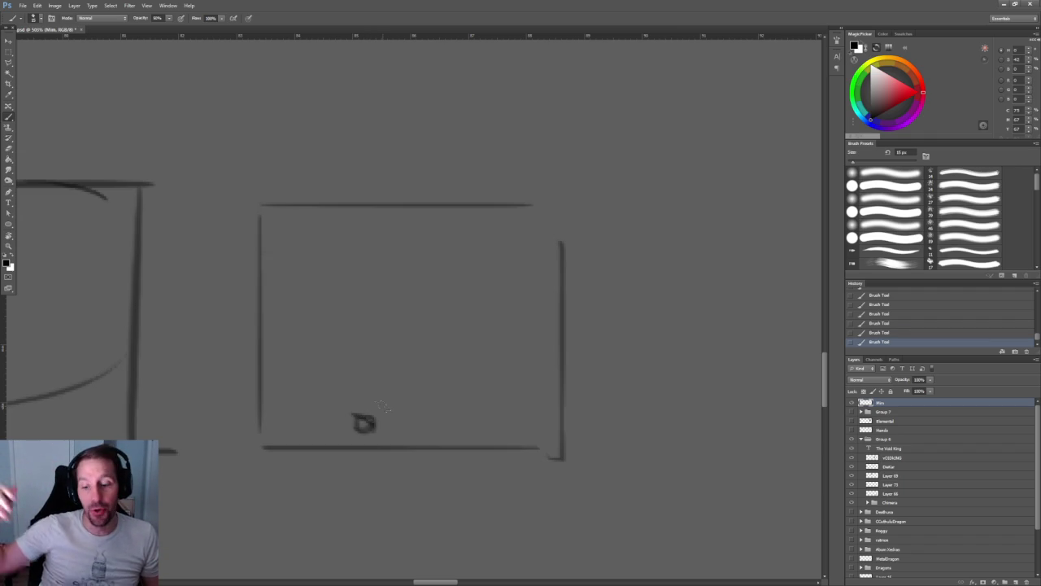
- Darken the first frame's left and right edges, undoing trial diagonal and loop strokes
{"action": "left_click_drag", "start_coordinate": [192, 311], "coordinate": [567, 284]}
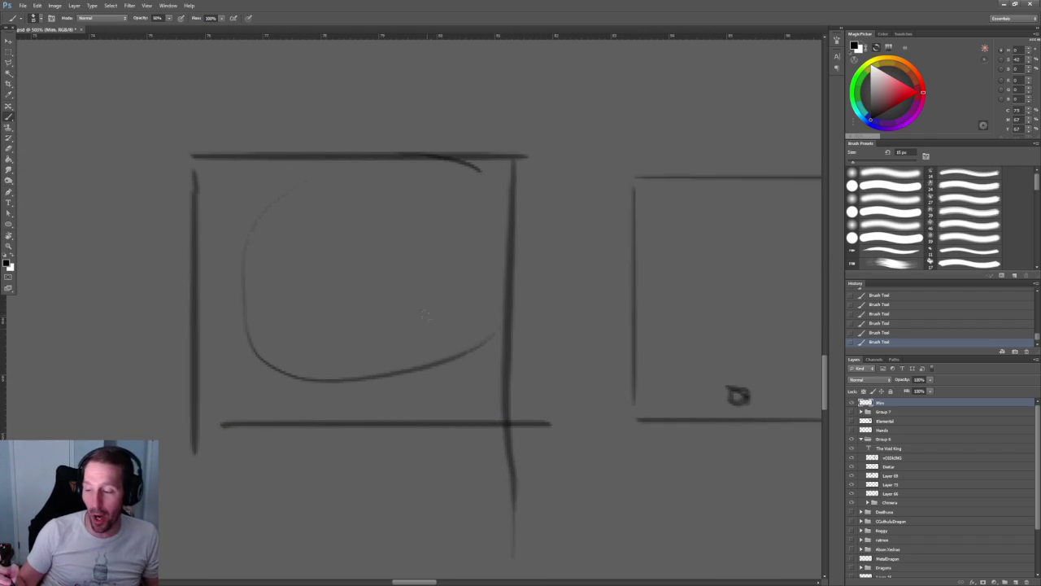
{"action": "left_click_drag", "start_coordinate": [514, 157], "coordinate": [513, 421]}
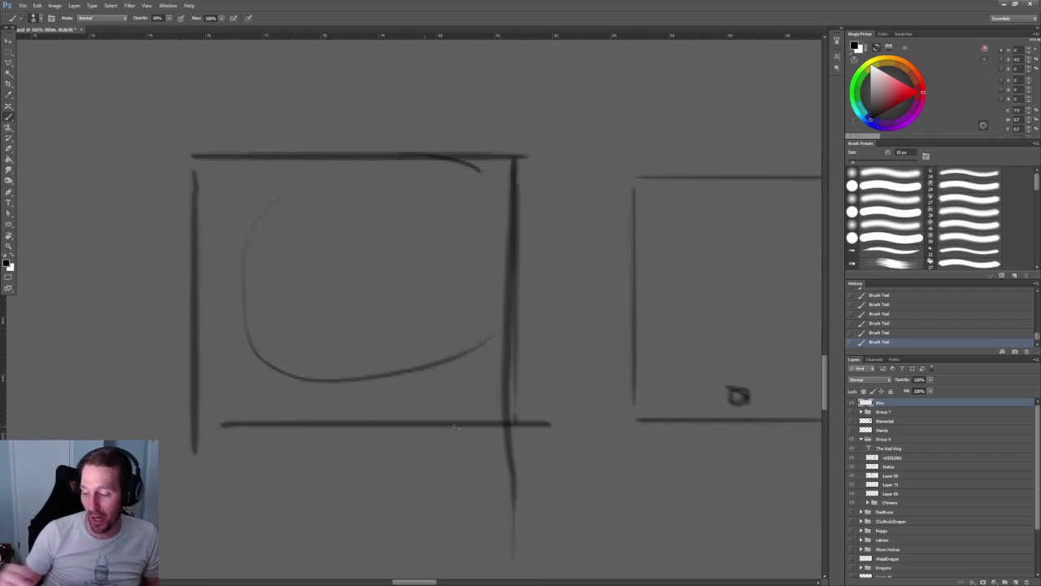
{"action": "left_click_drag", "start_coordinate": [201, 403], "coordinate": [205, 166]}
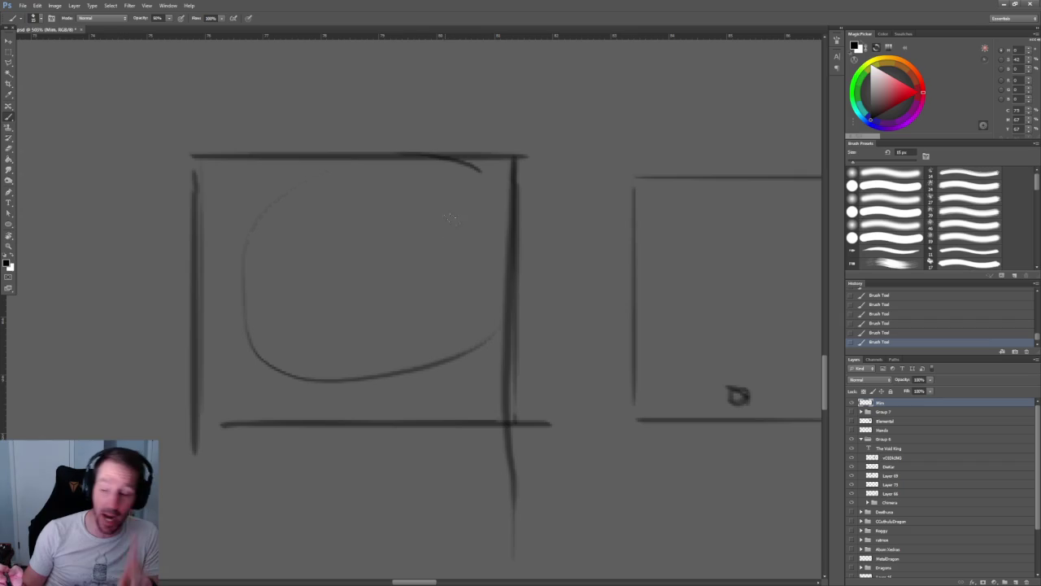
{"action": "mouse_move", "coordinate": [503, 166]}
{"action": "left_mouse_down"}
{"action": "mouse_move", "coordinate": [220, 392]}
{"action": "mouse_move", "coordinate": [502, 149]}
{"action": "mouse_move", "coordinate": [207, 350]}
{"action": "left_mouse_up"}
{"action": "key", "text": "ctrl+z"}
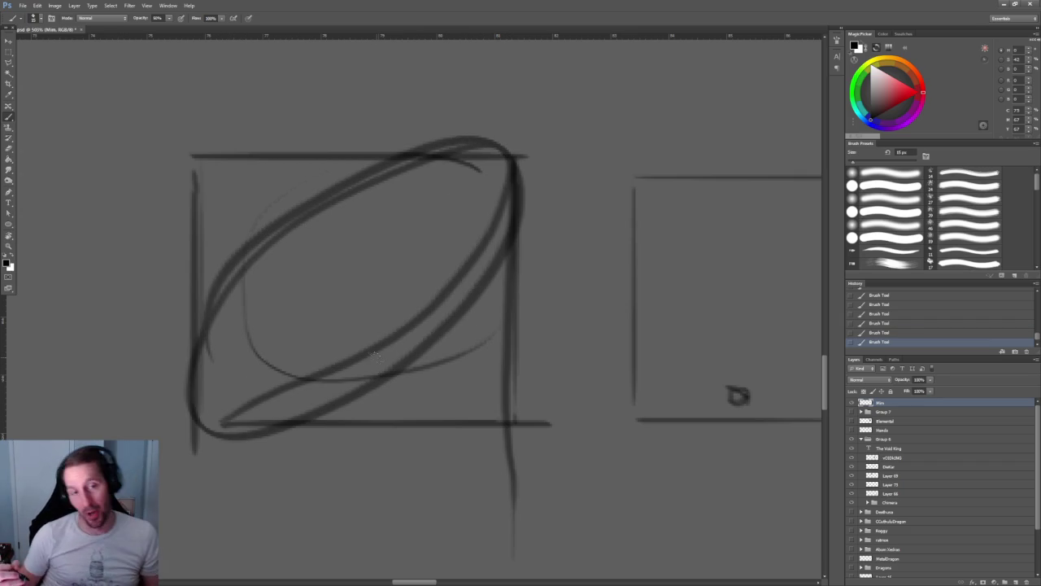
{"action": "key", "text": "ctrl+alt+z"}
{"action": "key", "text": "ctrl+alt+z"}
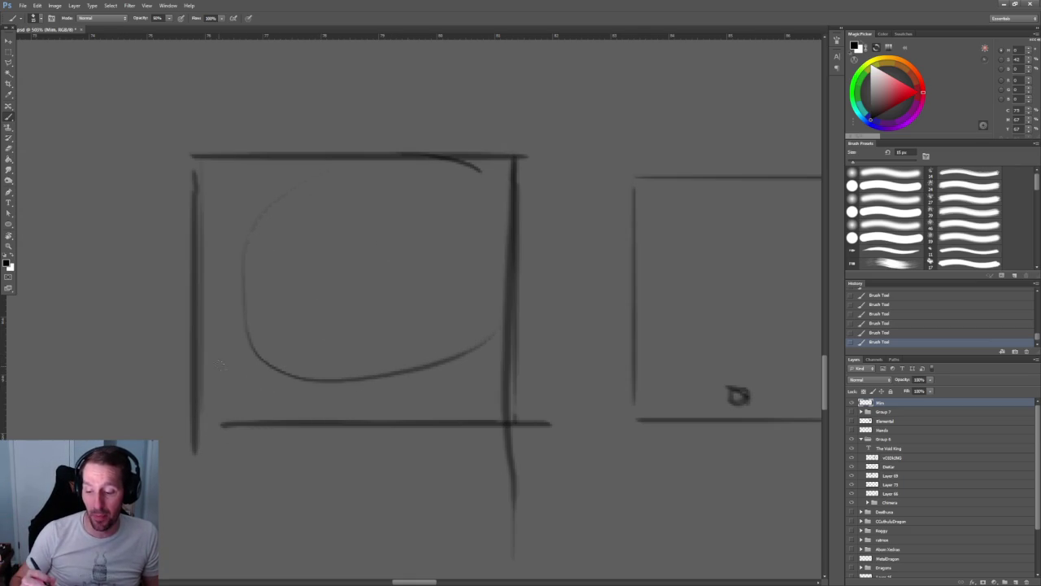
- Try an oval, a leaf-shaped loop and an arc in the frame, undoing each, then mark the top-right corner
{"action": "mouse_move", "coordinate": [281, 429]}
{"action": "left_mouse_down"}
{"action": "mouse_move", "coordinate": [450, 363]}
{"action": "mouse_move", "coordinate": [506, 209]}
{"action": "mouse_move", "coordinate": [243, 273]}
{"action": "mouse_move", "coordinate": [406, 364]}
{"action": "left_mouse_up"}
{"action": "key", "text": "ctrl+alt+z"}
{"action": "mouse_move", "coordinate": [504, 333]}
{"action": "left_mouse_down"}
{"action": "mouse_move", "coordinate": [285, 160]}
{"action": "mouse_move", "coordinate": [350, 391]}
{"action": "mouse_move", "coordinate": [366, 208]}
{"action": "left_mouse_up"}
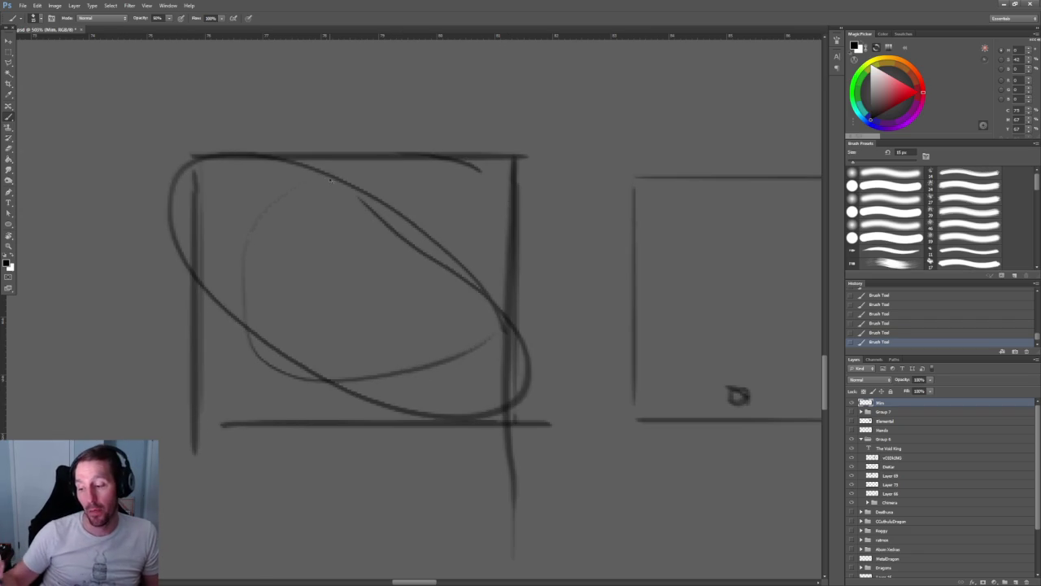
{"action": "key", "text": "ctrl+alt+z"}
{"action": "key", "text": "ctrl+alt+z"}
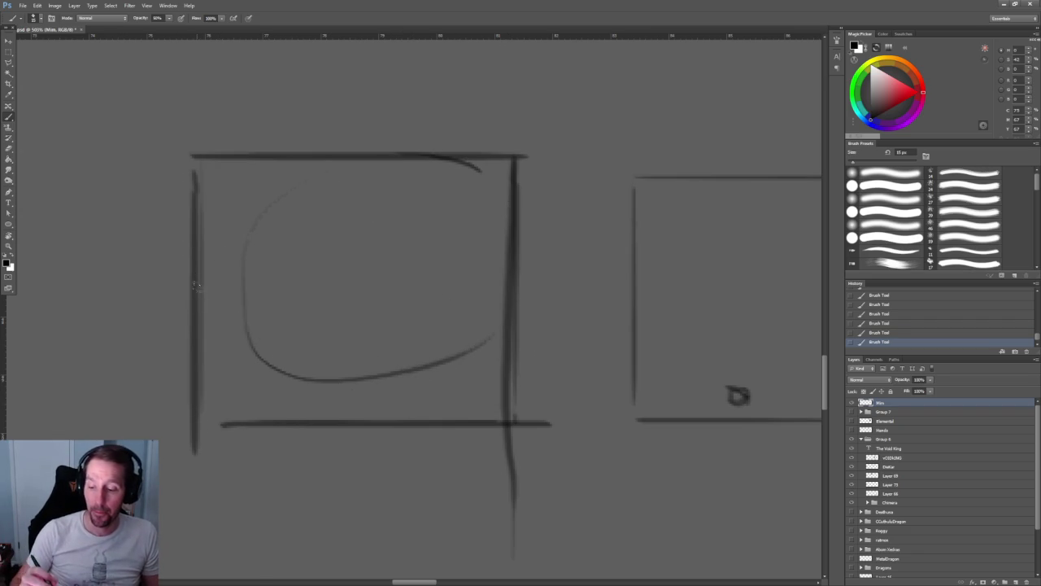
{"action": "mouse_move", "coordinate": [512, 301]}
{"action": "left_mouse_down"}
{"action": "mouse_move", "coordinate": [484, 224]}
{"action": "mouse_move", "coordinate": [265, 185]}
{"action": "mouse_move", "coordinate": [213, 326]}
{"action": "mouse_move", "coordinate": [460, 378]}
{"action": "mouse_move", "coordinate": [480, 213]}
{"action": "left_mouse_up"}
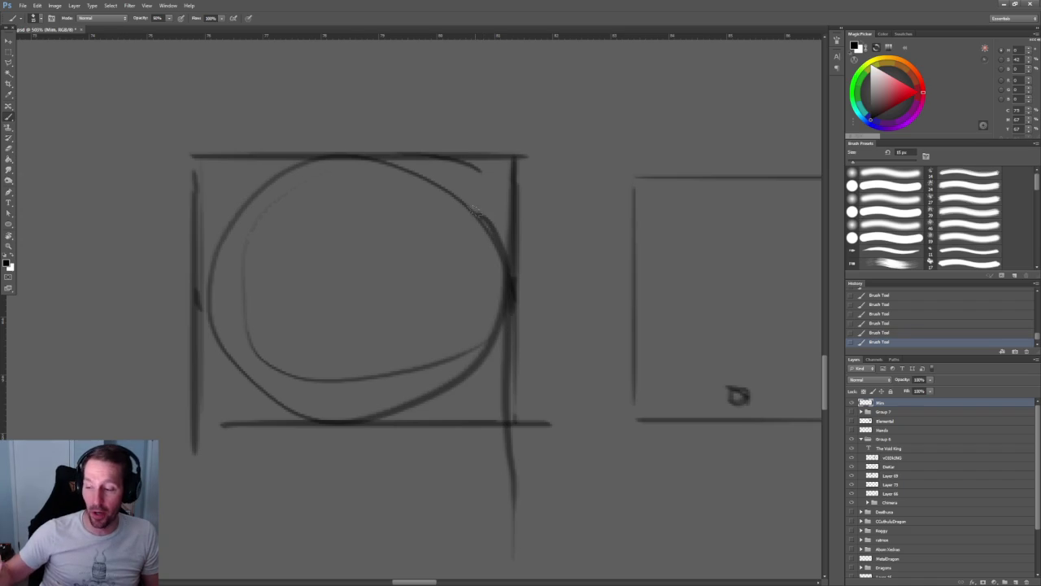
{"action": "key", "text": "ctrl+alt+z"}
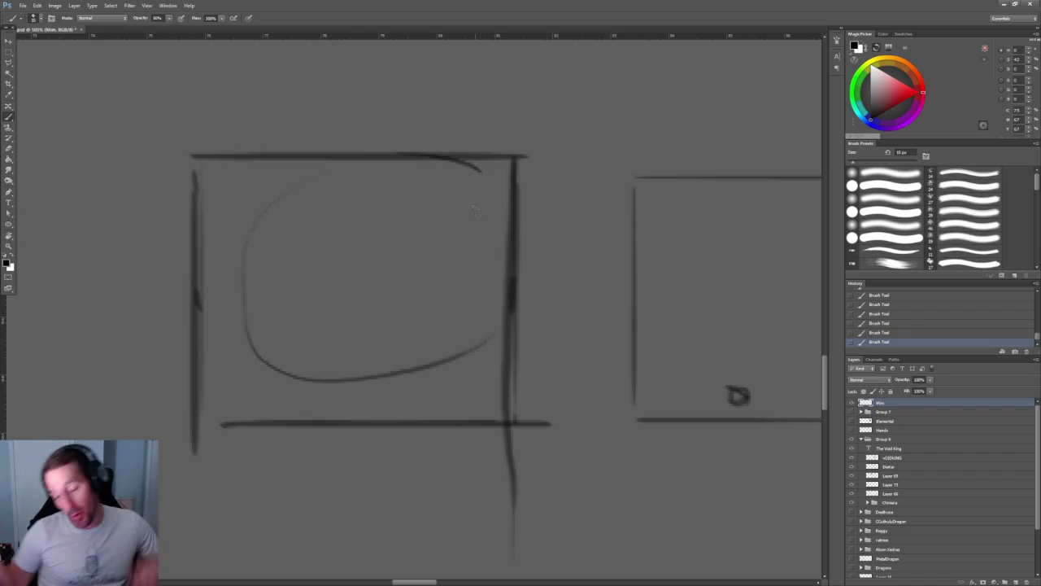
{"action": "mouse_move", "coordinate": [452, 168]}
{"action": "left_mouse_down"}
{"action": "mouse_move", "coordinate": [489, 171]}
{"action": "mouse_move", "coordinate": [491, 226]}
{"action": "left_mouse_up"}
- Darken the frame's top-right corner marks and draw two parallel diagonal blade edges
{"action": "left_click_drag", "start_coordinate": [493, 175], "coordinate": [492, 219]}
{"action": "left_click_drag", "start_coordinate": [493, 169], "coordinate": [492, 226]}
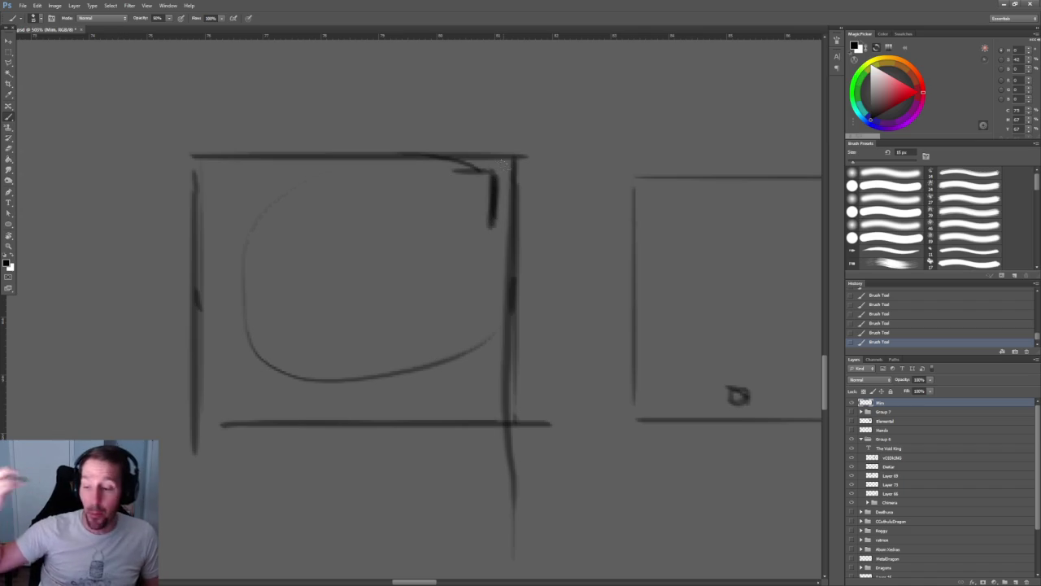
{"action": "mouse_move", "coordinate": [493, 180]}
{"action": "left_mouse_down"}
{"action": "mouse_move", "coordinate": [492, 226]}
{"action": "mouse_move", "coordinate": [432, 169]}
{"action": "left_mouse_up"}
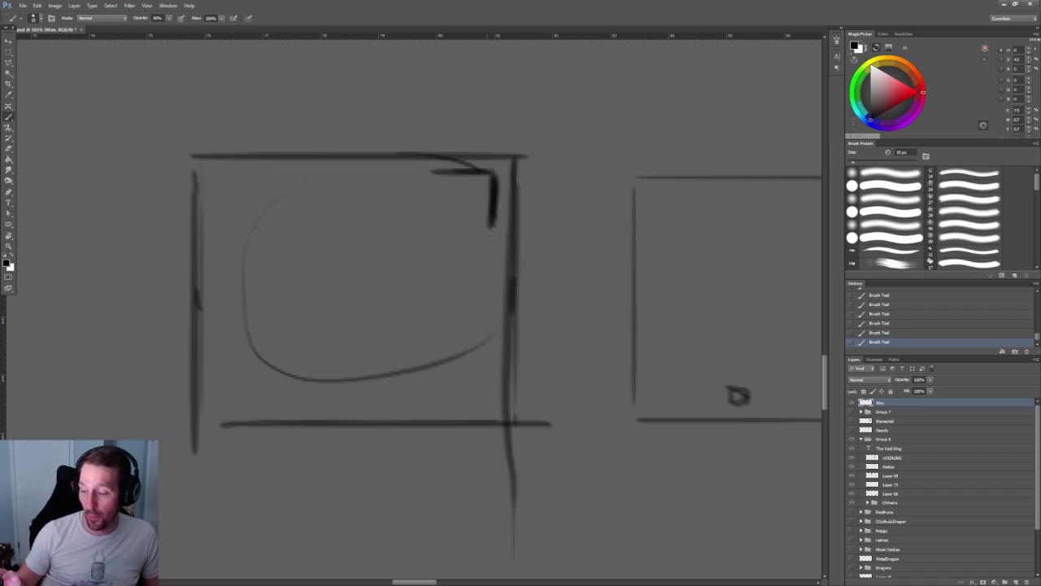
{"action": "left_click_drag", "start_coordinate": [489, 234], "coordinate": [325, 384]}
{"action": "mouse_move", "coordinate": [494, 174]}
{"action": "left_mouse_down"}
{"action": "mouse_move", "coordinate": [491, 246]}
{"action": "mouse_move", "coordinate": [457, 172]}
{"action": "left_mouse_up"}
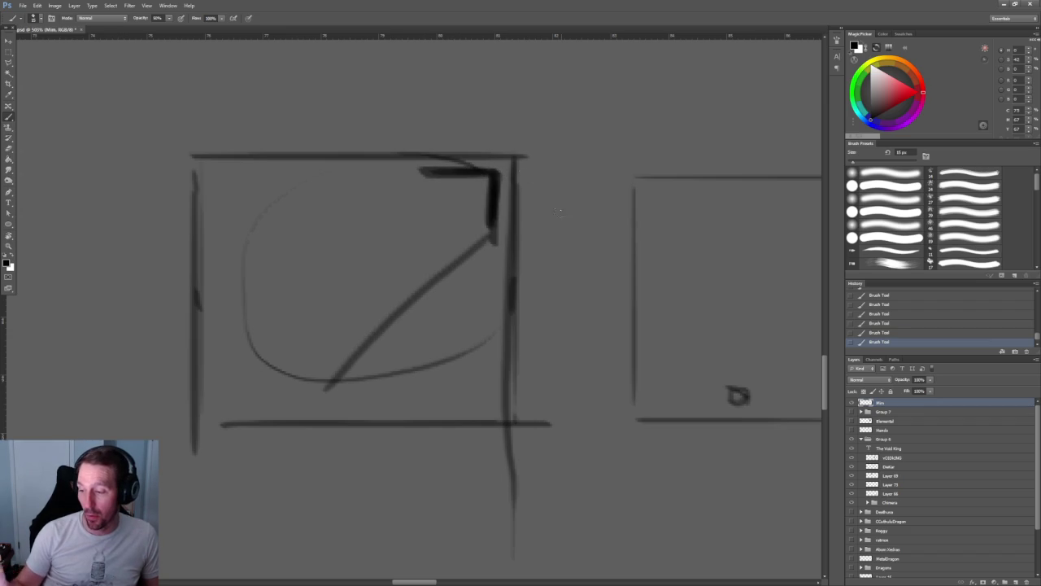
{"action": "left_click_drag", "start_coordinate": [492, 237], "coordinate": [294, 412]}
{"action": "mouse_move", "coordinate": [420, 174]}
{"action": "left_mouse_down"}
{"action": "mouse_move", "coordinate": [262, 331]}
{"action": "mouse_move", "coordinate": [324, 405]}
{"action": "left_mouse_up"}
- Outline and hatch the blade's lower-left end, then undo it along with the diagonal and corner strokes
{"action": "mouse_move", "coordinate": [243, 325]}
{"action": "left_mouse_down"}
{"action": "mouse_move", "coordinate": [217, 309]}
{"action": "mouse_move", "coordinate": [210, 356]}
{"action": "mouse_move", "coordinate": [319, 423]}
{"action": "mouse_move", "coordinate": [266, 332]}
{"action": "left_mouse_up"}
{"action": "left_click_drag", "start_coordinate": [236, 376], "coordinate": [201, 421]}
{"action": "left_click_drag", "start_coordinate": [258, 393], "coordinate": [220, 427]}
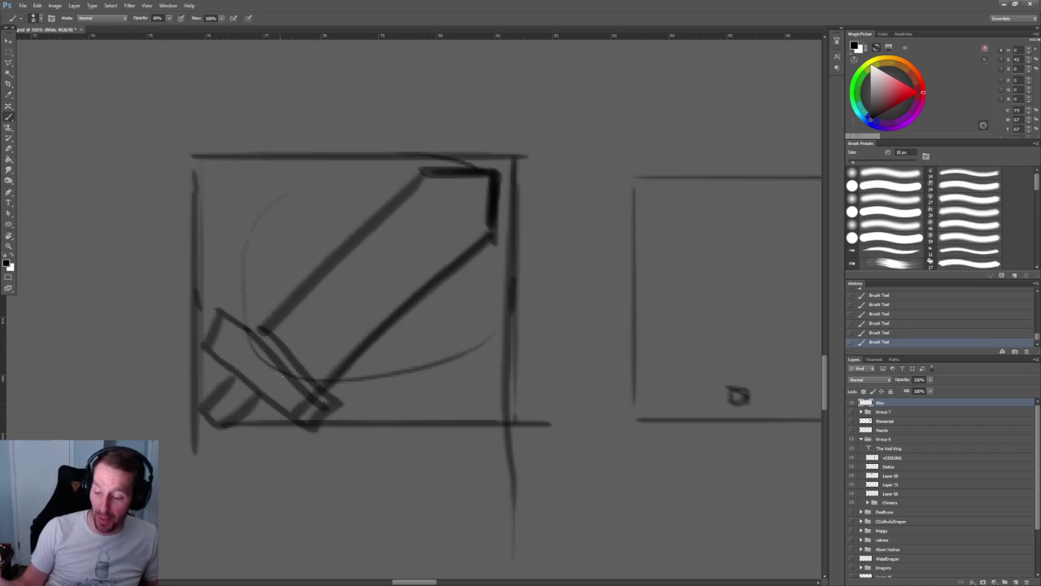
{"action": "key", "text": "ctrl+alt+z"}
{"action": "key", "text": "ctrl+alt+z"}
{"action": "key", "text": "ctrl+alt+z"}
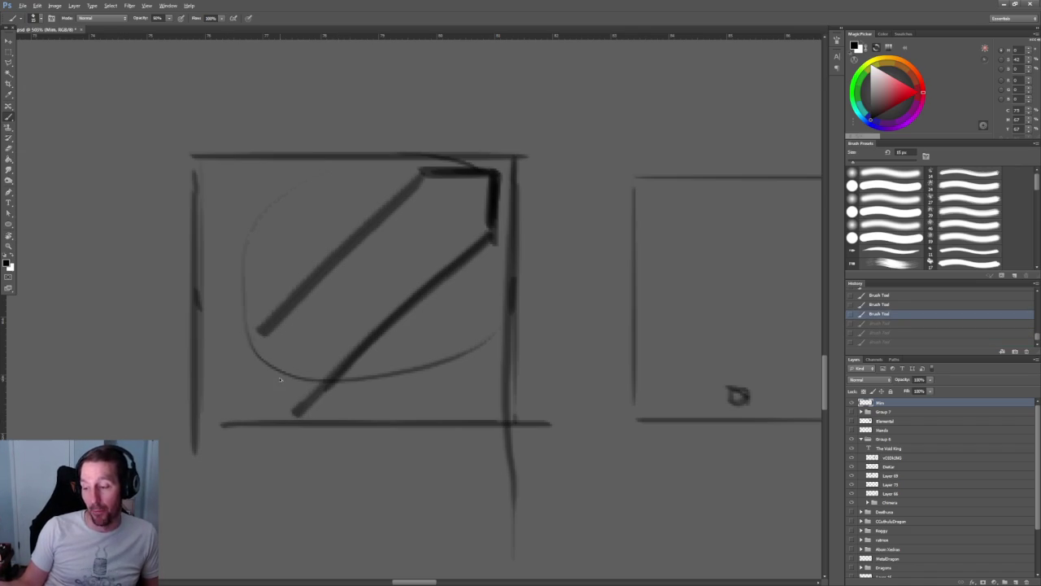
{"action": "key", "text": "ctrl+alt+z"}
{"action": "key", "text": "ctrl+alt+z"}
{"action": "key", "text": "ctrl+alt+z"}
{"action": "key", "text": "ctrl+alt+z"}
{"action": "key", "text": "ctrl+alt+z"}
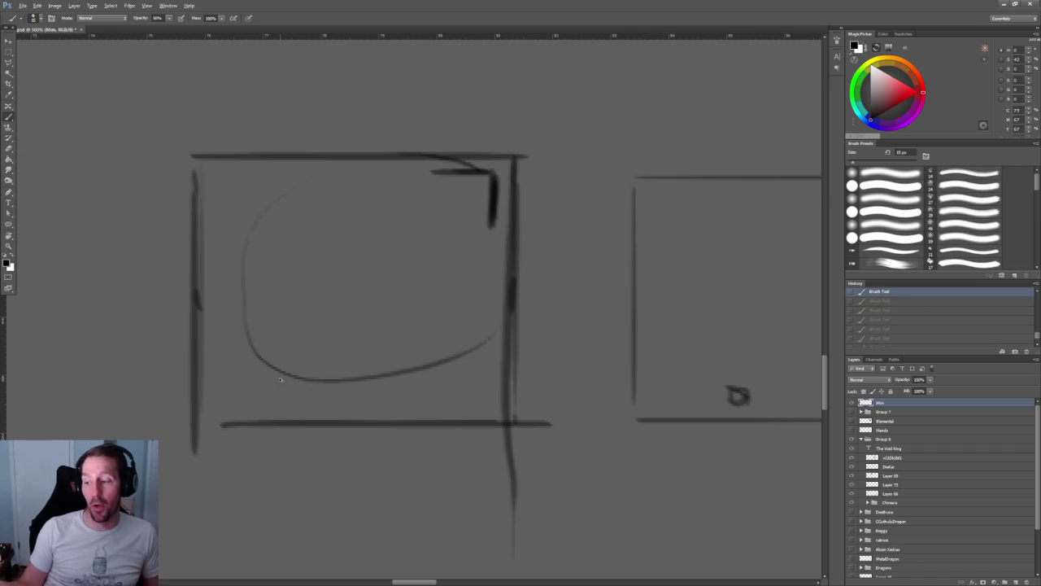
{"action": "key", "text": "ctrl+alt+z"}
{"action": "key", "text": "ctrl+alt+z"}
{"action": "key", "text": "ctrl+alt+z"}
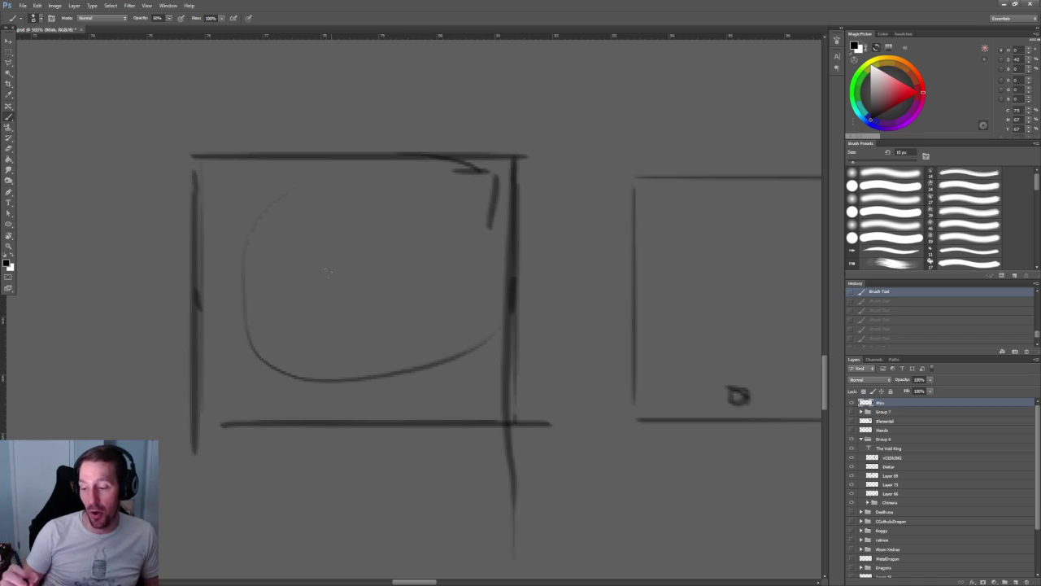
- Try a round bulb with a rising neck and an inner wavy line, then undo it
{"action": "left_click_drag", "start_coordinate": [237, 327], "coordinate": [334, 315]}
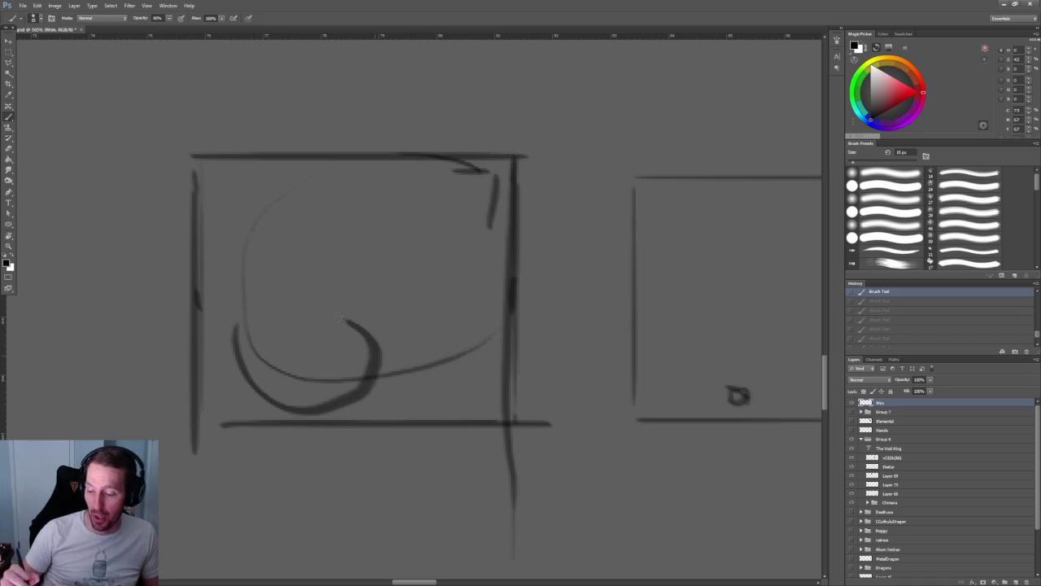
{"action": "mouse_move", "coordinate": [267, 379]}
{"action": "left_mouse_down"}
{"action": "mouse_move", "coordinate": [318, 287]}
{"action": "mouse_move", "coordinate": [340, 285]}
{"action": "mouse_move", "coordinate": [439, 193]}
{"action": "mouse_move", "coordinate": [480, 211]}
{"action": "mouse_move", "coordinate": [400, 272]}
{"action": "left_mouse_up"}
{"action": "left_click_drag", "start_coordinate": [358, 324], "coordinate": [443, 244]}
{"action": "mouse_move", "coordinate": [448, 196]}
{"action": "left_mouse_down"}
{"action": "mouse_move", "coordinate": [431, 175]}
{"action": "mouse_move", "coordinate": [500, 221]}
{"action": "mouse_move", "coordinate": [474, 186]}
{"action": "mouse_move", "coordinate": [478, 157]}
{"action": "mouse_move", "coordinate": [485, 194]}
{"action": "left_mouse_up"}
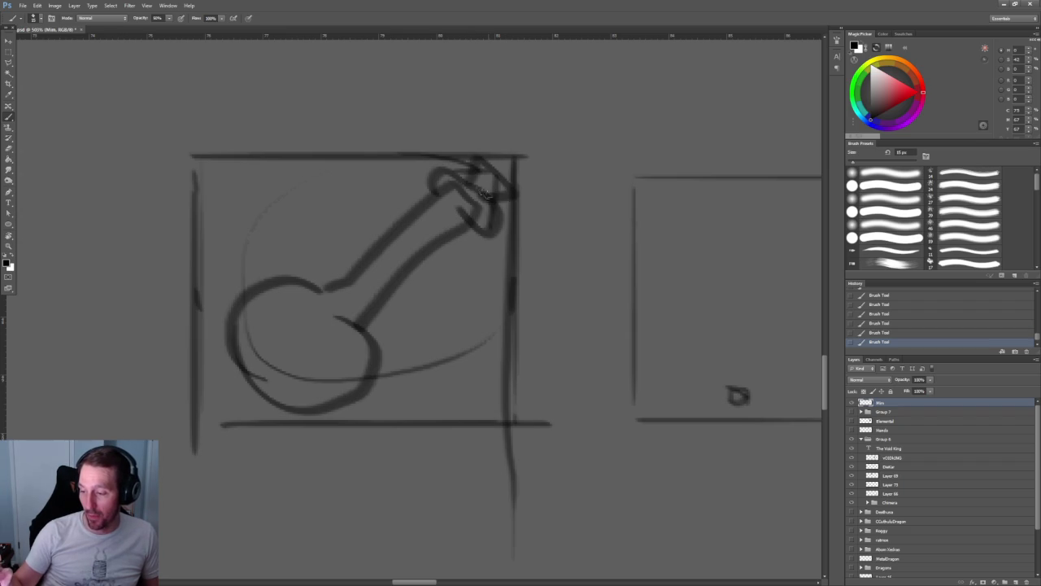
{"action": "mouse_move", "coordinate": [252, 297]}
{"action": "left_mouse_down"}
{"action": "mouse_move", "coordinate": [298, 348]}
{"action": "mouse_move", "coordinate": [369, 362]}
{"action": "left_mouse_up"}
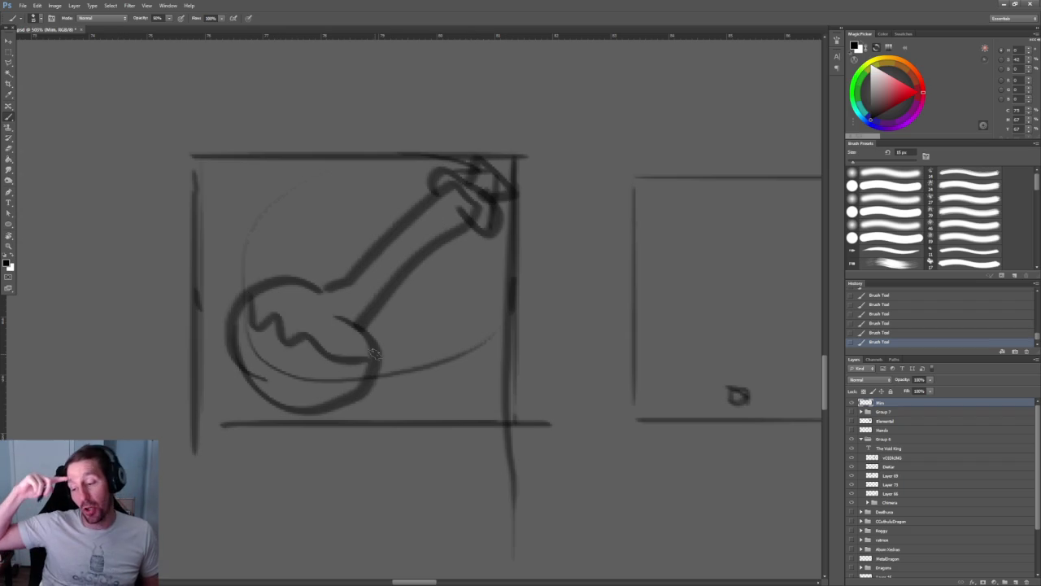
{"action": "key", "text": "ctrl+alt+z"}
{"action": "key", "text": "ctrl+alt+z"}
{"action": "key", "text": "ctrl+alt+z"}
{"action": "key", "text": "ctrl+alt+z"}
{"action": "key", "text": "ctrl+alt+z"}
{"action": "key", "text": "ctrl+alt+z"}
{"action": "key", "text": "ctrl+alt+z"}
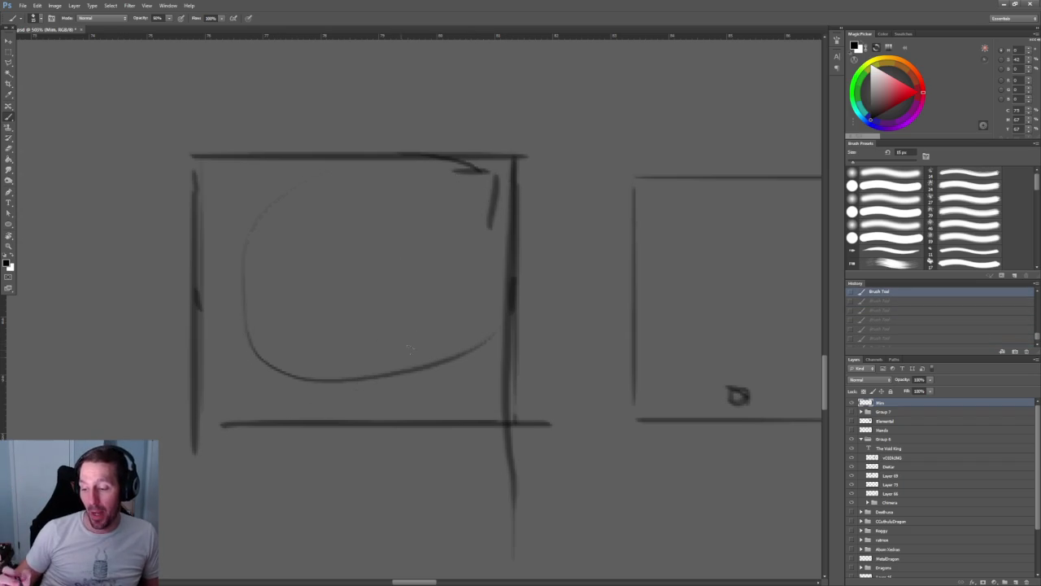
- Sketch a large round flask with a reshaped neck, a wavy liquid line and small drop marks
{"action": "mouse_move", "coordinate": [254, 199]}
{"action": "left_mouse_down"}
{"action": "mouse_move", "coordinate": [309, 405]}
{"action": "mouse_move", "coordinate": [402, 411]}
{"action": "mouse_move", "coordinate": [358, 215]}
{"action": "left_mouse_up"}
{"action": "mouse_move", "coordinate": [244, 218]}
{"action": "left_mouse_down"}
{"action": "mouse_move", "coordinate": [405, 411]}
{"action": "mouse_move", "coordinate": [392, 208]}
{"action": "mouse_move", "coordinate": [309, 403]}
{"action": "mouse_move", "coordinate": [391, 221]}
{"action": "mouse_move", "coordinate": [488, 166]}
{"action": "mouse_move", "coordinate": [488, 228]}
{"action": "mouse_move", "coordinate": [438, 251]}
{"action": "left_mouse_up"}
{"action": "mouse_move", "coordinate": [486, 159]}
{"action": "left_mouse_down"}
{"action": "mouse_move", "coordinate": [513, 190]}
{"action": "mouse_move", "coordinate": [489, 202]}
{"action": "mouse_move", "coordinate": [485, 226]}
{"action": "mouse_move", "coordinate": [502, 224]}
{"action": "mouse_move", "coordinate": [454, 298]}
{"action": "left_mouse_up"}
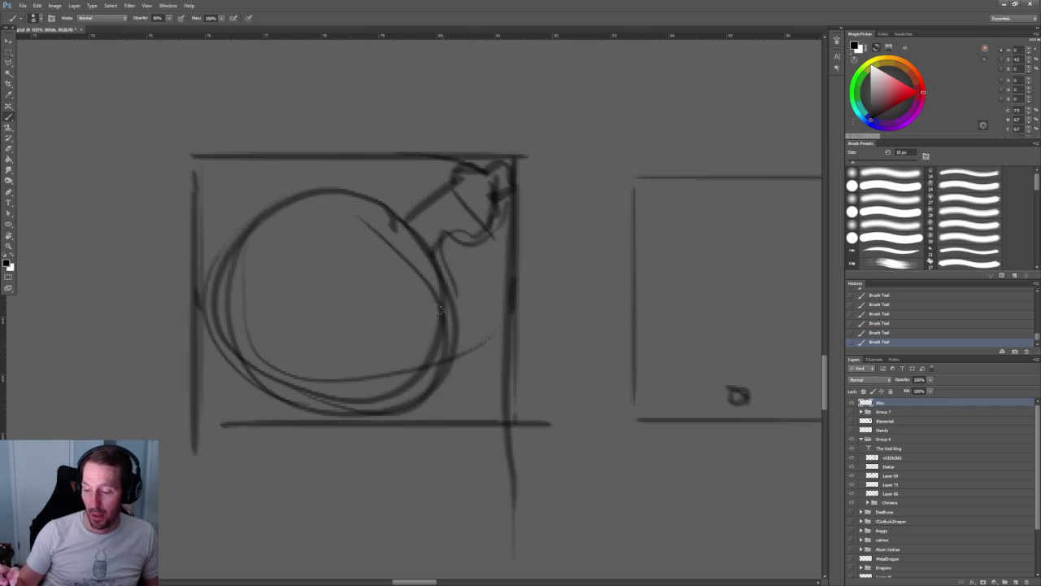
{"action": "left_click_drag", "start_coordinate": [236, 286], "coordinate": [468, 314]}
{"action": "mouse_move", "coordinate": [322, 347]}
{"action": "left_mouse_down"}
{"action": "mouse_move", "coordinate": [345, 359]}
{"action": "mouse_move", "coordinate": [325, 337]}
{"action": "left_mouse_up"}
{"action": "left_click_drag", "start_coordinate": [258, 322], "coordinate": [283, 324]}
{"action": "left_click_drag", "start_coordinate": [343, 208], "coordinate": [334, 231]}
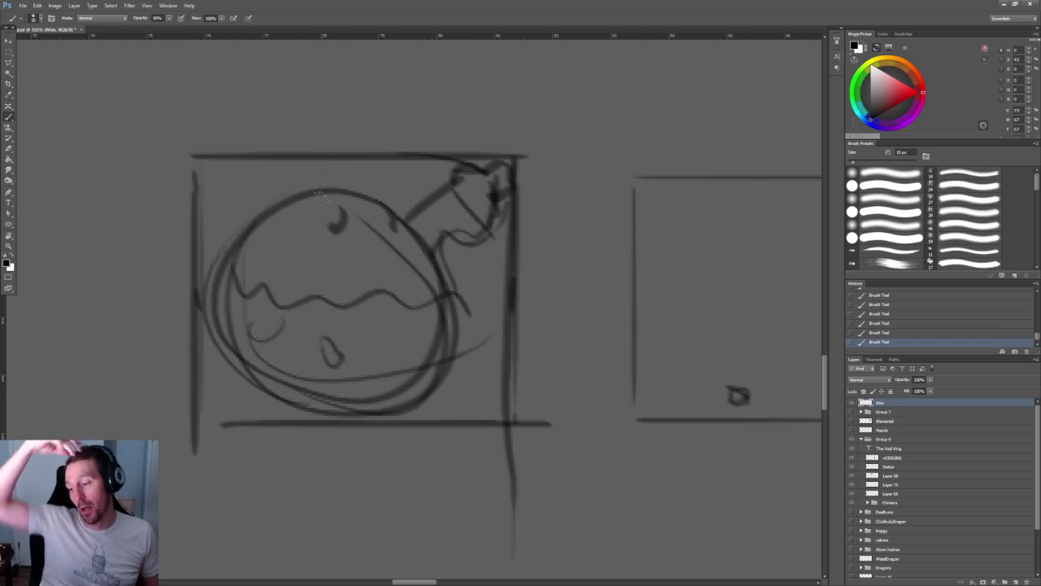
- Undo the small marks and flask strokes, stepping back and forth through History states
{"action": "key", "text": "ctrl+alt+z"}
{"action": "key", "text": "ctrl+alt+z"}
{"action": "key", "text": "ctrl+alt+z"}
{"action": "key", "text": "ctrl+alt+z"}
{"action": "key", "text": "ctrl+alt+z"}
{"action": "key", "text": "ctrl+alt+z"}
{"action": "key", "text": "ctrl+alt+z"}
{"action": "key", "text": "ctrl+alt+z"}
{"action": "key", "text": "ctrl+alt+z"}
{"action": "key", "text": "ctrl+alt+z"}
{"action": "key", "text": "ctrl+alt+z"}
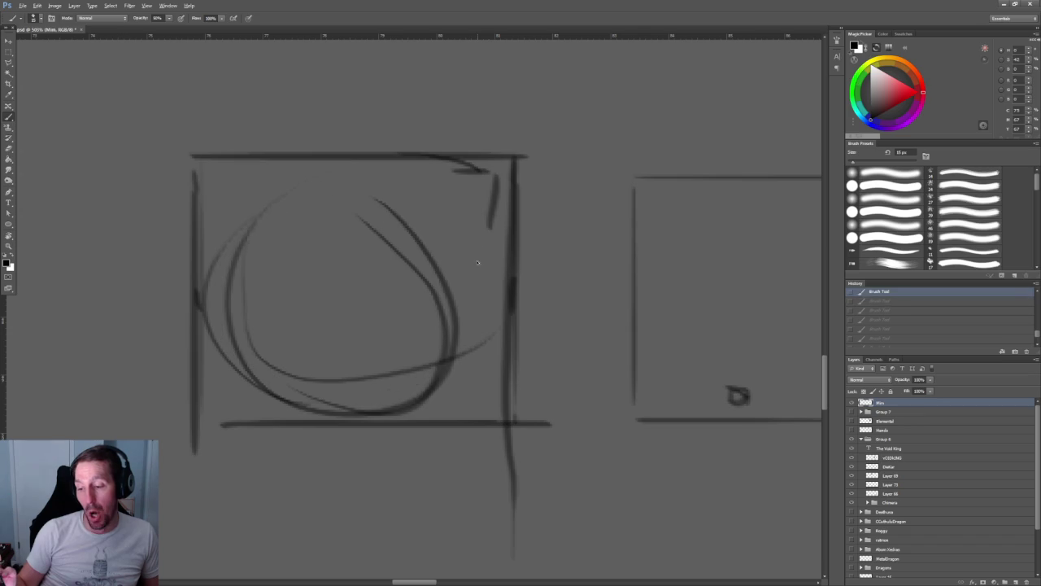
{"action": "key", "text": "ctrl+alt+z"}
{"action": "key", "text": "ctrl+alt+z"}
{"action": "key", "text": "ctrl+alt+z"}
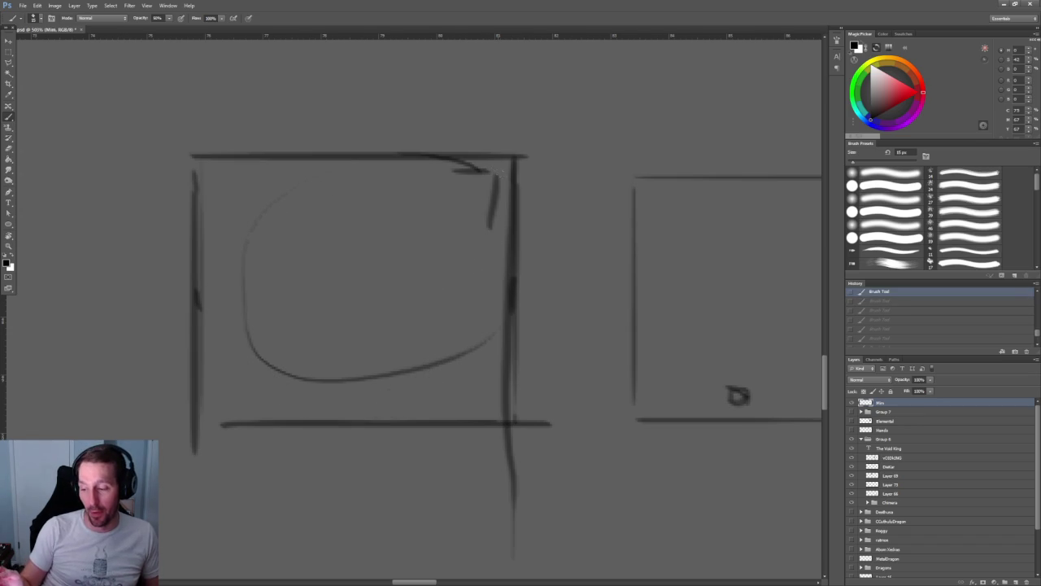
{"action": "key", "text": "ctrl+shift+z"}
{"action": "key", "text": "ctrl+shift+z"}
{"action": "key", "text": "ctrl+shift+z"}
{"action": "key", "text": "ctrl+alt+z"}
{"action": "key", "text": "ctrl+alt+z"}
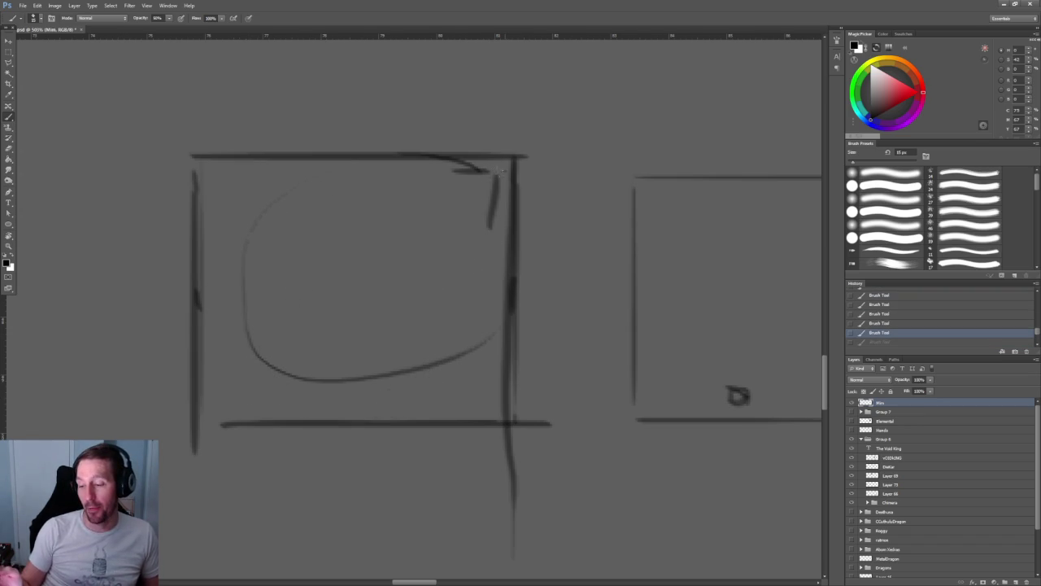
- Draw the curved diagonal stroke from the box's top-right to its lower-left corner
{"action": "key", "text": "ctrl+shift+z"}
{"action": "key", "text": "ctrl+shift+z"}
{"action": "key", "text": "ctrl+alt+z"}
{"action": "key", "text": "ctrl+alt+z"}
{"action": "left_click_drag", "start_coordinate": [493, 174], "coordinate": [423, 203]}
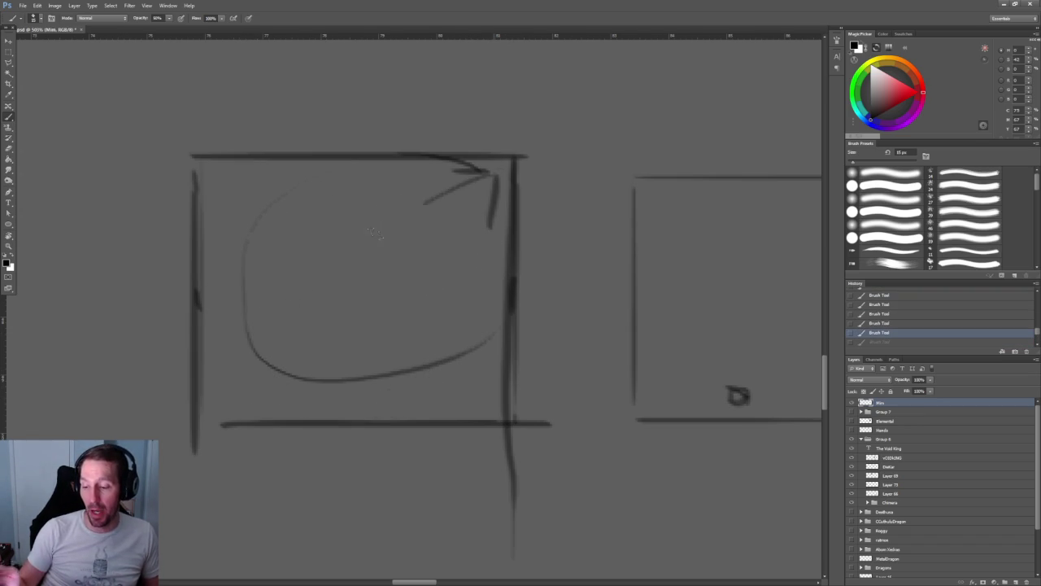
{"action": "left_click_drag", "start_coordinate": [374, 233], "coordinate": [239, 409]}
{"action": "mouse_move", "coordinate": [273, 345]}
{"action": "left_mouse_down"}
{"action": "mouse_move", "coordinate": [218, 410]}
{"action": "mouse_move", "coordinate": [252, 301]}
{"action": "mouse_move", "coordinate": [493, 175]}
{"action": "mouse_move", "coordinate": [209, 407]}
{"action": "mouse_move", "coordinate": [501, 174]}
{"action": "mouse_move", "coordinate": [223, 416]}
{"action": "mouse_move", "coordinate": [350, 307]}
{"action": "left_mouse_up"}
{"action": "mouse_move", "coordinate": [498, 181]}
{"action": "left_mouse_down"}
{"action": "mouse_move", "coordinate": [233, 393]}
{"action": "mouse_move", "coordinate": [501, 172]}
{"action": "mouse_move", "coordinate": [218, 358]}
{"action": "mouse_move", "coordinate": [207, 409]}
{"action": "mouse_move", "coordinate": [483, 184]}
{"action": "left_mouse_up"}
- Cross-hatch the upper arc, then undo the hatching inside the wedge
{"action": "left_click_drag", "start_coordinate": [275, 248], "coordinate": [298, 281]}
{"action": "left_click_drag", "start_coordinate": [319, 218], "coordinate": [353, 252]}
{"action": "left_click_drag", "start_coordinate": [282, 245], "coordinate": [341, 265]}
{"action": "left_click_drag", "start_coordinate": [324, 214], "coordinate": [296, 288]}
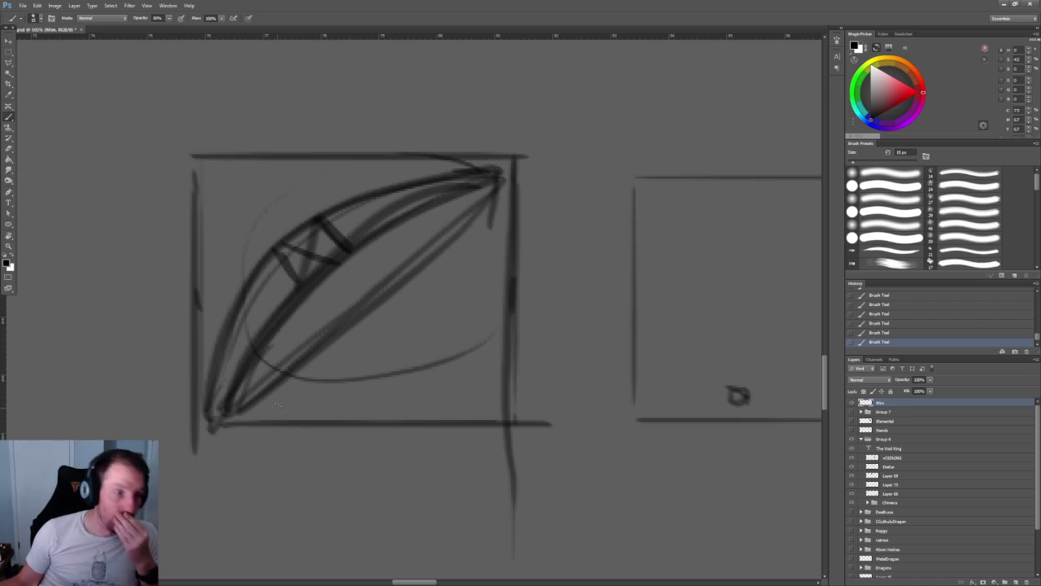
{"action": "key", "text": "ctrl+z"}
{"action": "key", "text": "ctrl+z"}
{"action": "key", "text": "ctrl+alt+z"}
{"action": "key", "text": "ctrl+alt+z"}
{"action": "key", "text": "ctrl+alt+z"}
{"action": "key", "text": "ctrl+alt+z"}
{"action": "key", "text": "ctrl+alt+z"}
{"action": "key", "text": "ctrl+alt+z"}
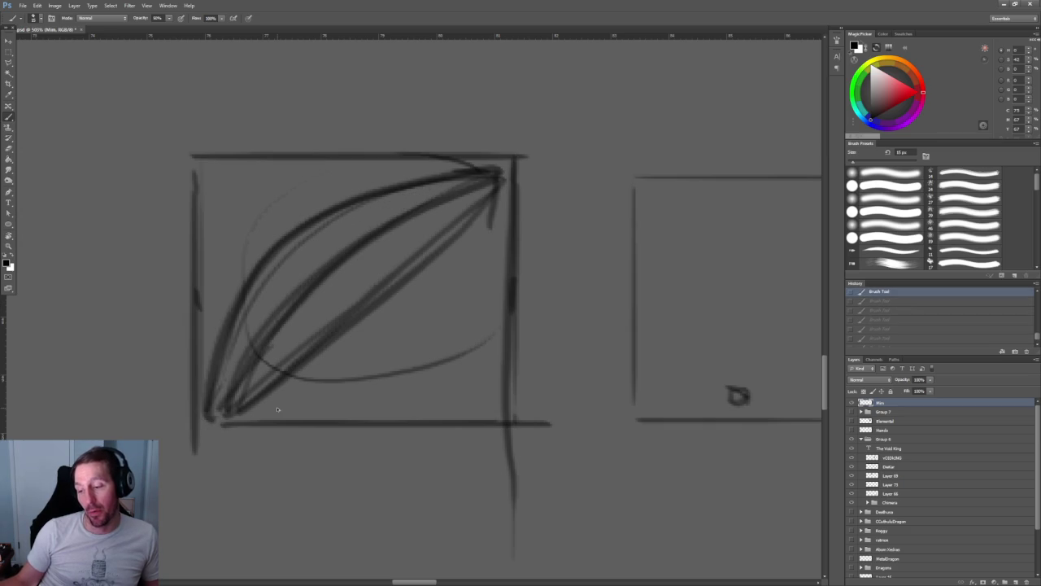
- Redraw the wedge edges and cross them with a long diagonal line and short inner curves
{"action": "left_click_drag", "start_coordinate": [249, 379], "coordinate": [446, 197]}
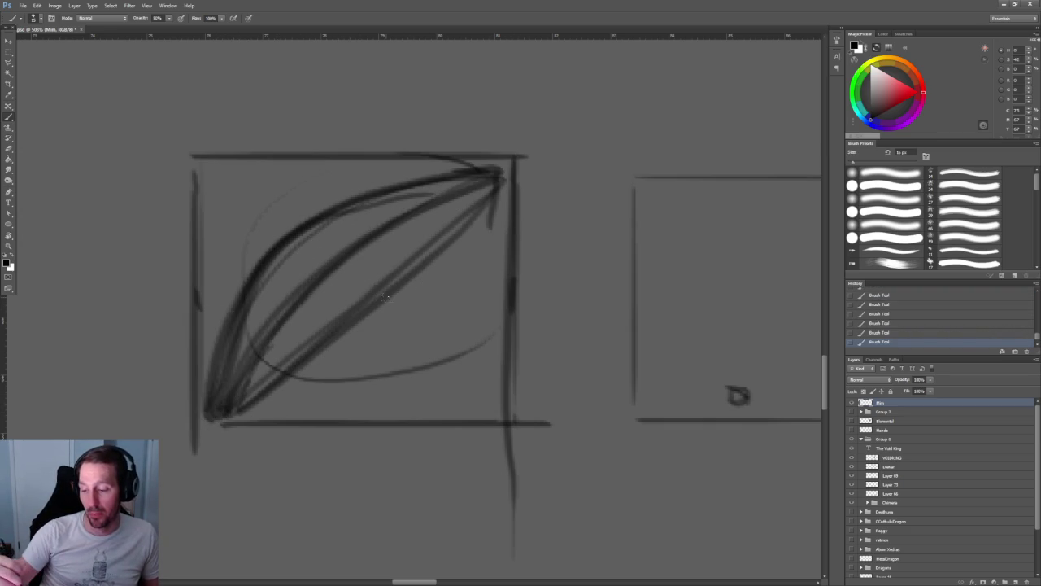
{"action": "left_click_drag", "start_coordinate": [289, 214], "coordinate": [380, 290]}
{"action": "left_click_drag", "start_coordinate": [231, 171], "coordinate": [425, 321]}
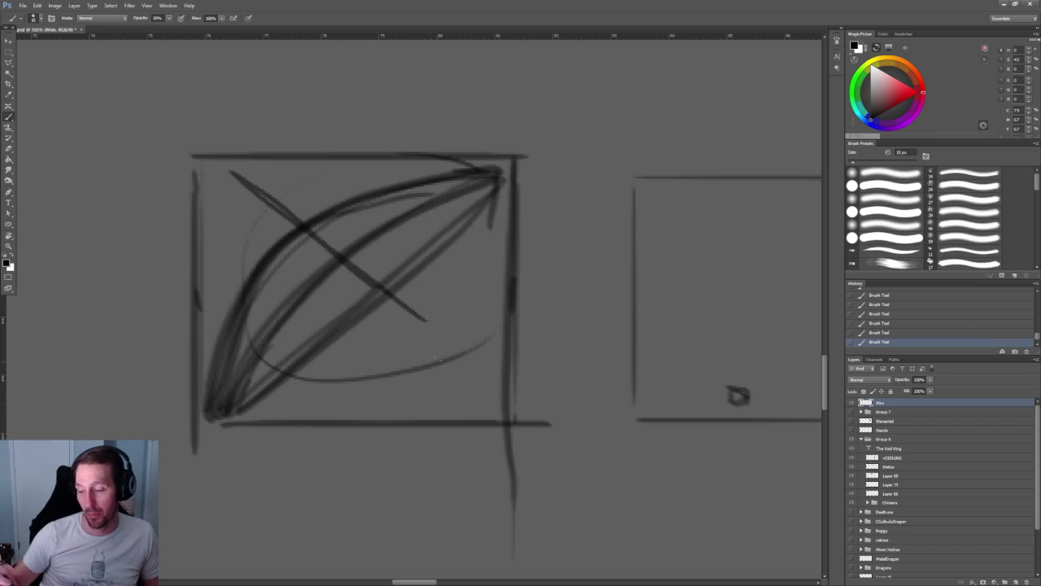
{"action": "left_click_drag", "start_coordinate": [303, 226], "coordinate": [343, 265]}
{"action": "left_click_drag", "start_coordinate": [254, 277], "coordinate": [303, 311]}
{"action": "left_click_drag", "start_coordinate": [301, 218], "coordinate": [354, 258]}
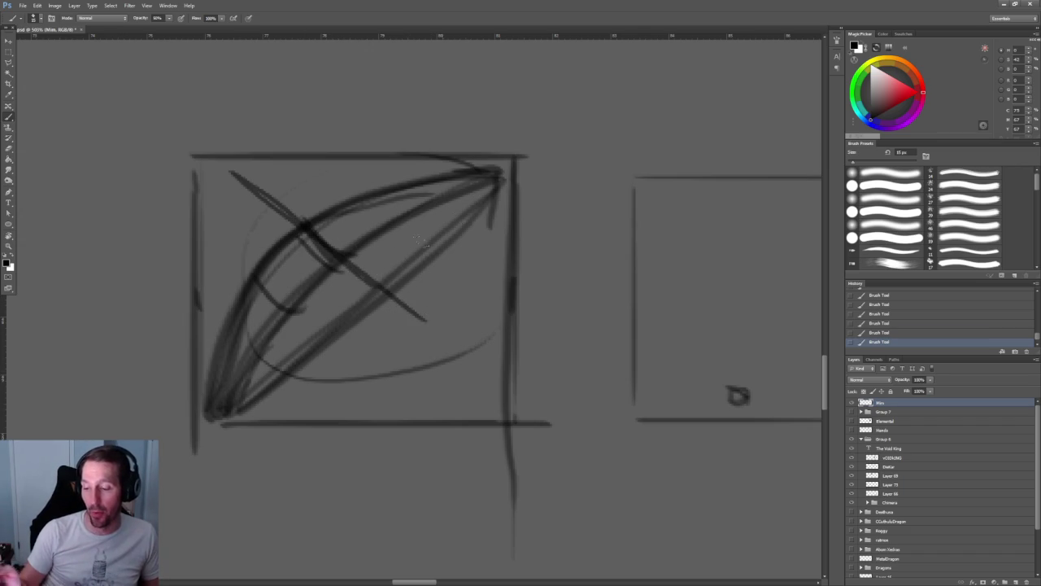
- Darken the wedge's upper curve and add two long arcing curves beside it
{"action": "mouse_move", "coordinate": [509, 168]}
{"action": "left_mouse_down"}
{"action": "mouse_move", "coordinate": [256, 285]}
{"action": "mouse_move", "coordinate": [199, 464]}
{"action": "left_mouse_up"}
{"action": "left_click_drag", "start_coordinate": [310, 288], "coordinate": [602, 261]}
{"action": "mouse_move", "coordinate": [335, 120]}
{"action": "left_mouse_down"}
{"action": "mouse_move", "coordinate": [309, 154]}
{"action": "mouse_move", "coordinate": [354, 480]}
{"action": "left_mouse_up"}
{"action": "left_click_drag", "start_coordinate": [348, 120], "coordinate": [403, 470]}
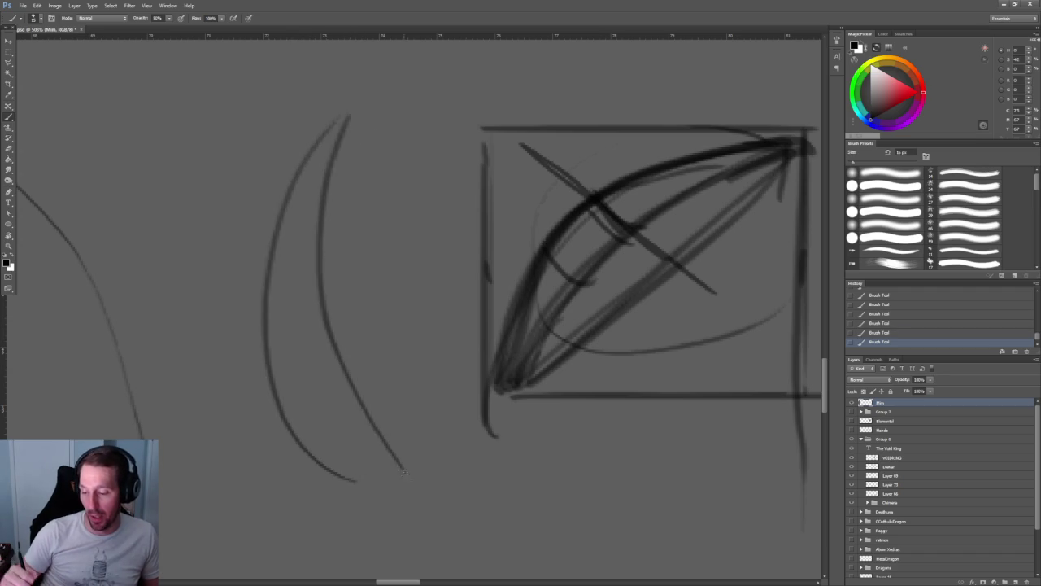
- Replace the misplaced inner curve with a parallel arc, then add short vertical strokes beside the arcs
{"action": "key", "text": "ctrl+z"}
{"action": "mouse_move", "coordinate": [379, 107]}
{"action": "left_mouse_down"}
{"action": "mouse_move", "coordinate": [291, 319]}
{"action": "mouse_move", "coordinate": [377, 484]}
{"action": "left_mouse_up"}
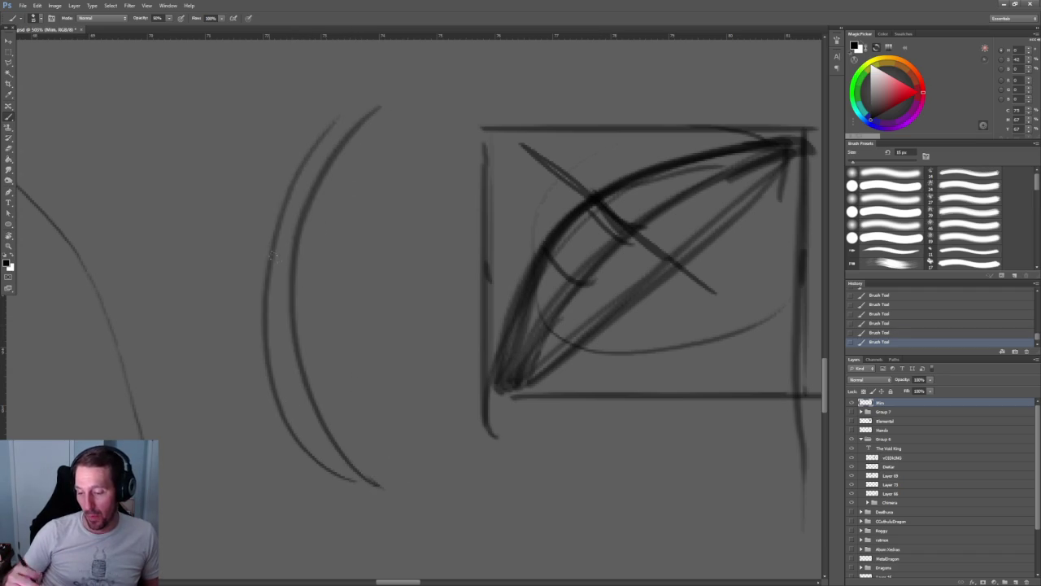
{"action": "mouse_move", "coordinate": [274, 236]}
{"action": "left_mouse_down"}
{"action": "mouse_move", "coordinate": [259, 323]}
{"action": "mouse_move", "coordinate": [273, 392]}
{"action": "mouse_move", "coordinate": [289, 336]}
{"action": "left_mouse_up"}
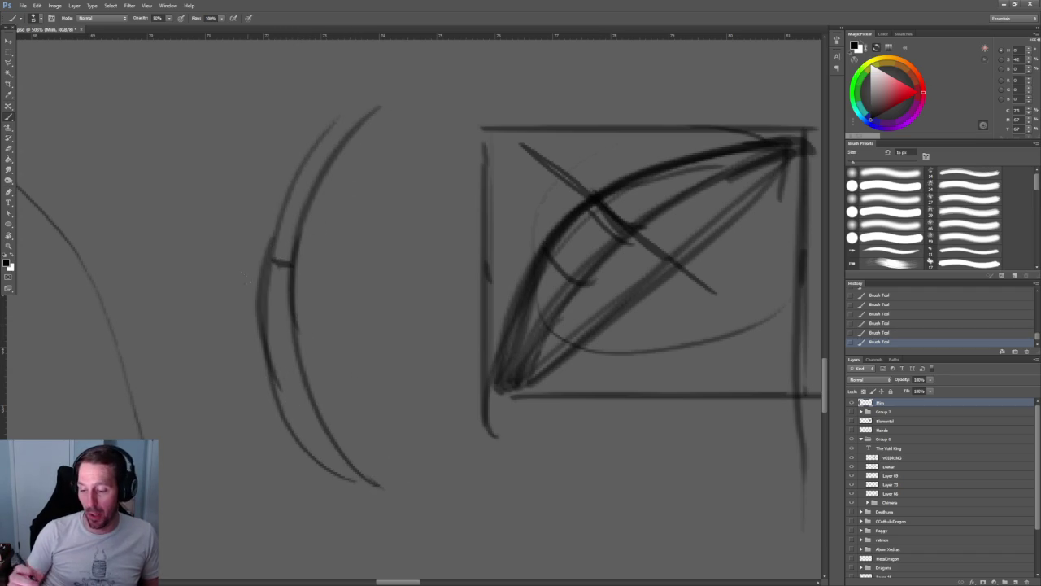
{"action": "left_click_drag", "start_coordinate": [260, 263], "coordinate": [338, 265]}
{"action": "left_click_drag", "start_coordinate": [253, 244], "coordinate": [254, 353]}
{"action": "left_click_drag", "start_coordinate": [302, 241], "coordinate": [298, 340]}
{"action": "left_click_drag", "start_coordinate": [248, 228], "coordinate": [249, 291]}
{"action": "left_click_drag", "start_coordinate": [303, 323], "coordinate": [301, 192]}
{"action": "left_click_drag", "start_coordinate": [305, 258], "coordinate": [309, 112]}
{"action": "left_click_drag", "start_coordinate": [249, 296], "coordinate": [238, 145]}
- Add strokes along the inner arc and diagonals, darkening the wedge's inner arc
{"action": "left_click_drag", "start_coordinate": [423, 157], "coordinate": [400, 439]}
{"action": "left_click_drag", "start_coordinate": [391, 276], "coordinate": [341, 440]}
{"action": "left_click_drag", "start_coordinate": [569, 326], "coordinate": [333, 325]}
{"action": "left_click_drag", "start_coordinate": [570, 185], "coordinate": [372, 356]}
{"action": "mouse_move", "coordinate": [373, 399]}
{"action": "left_mouse_down"}
{"action": "mouse_move", "coordinate": [374, 421]}
{"action": "mouse_move", "coordinate": [650, 154]}
{"action": "left_mouse_up"}
{"action": "mouse_move", "coordinate": [486, 228]}
{"action": "left_mouse_down"}
{"action": "mouse_move", "coordinate": [371, 359]}
{"action": "mouse_move", "coordinate": [562, 159]}
{"action": "left_mouse_up"}
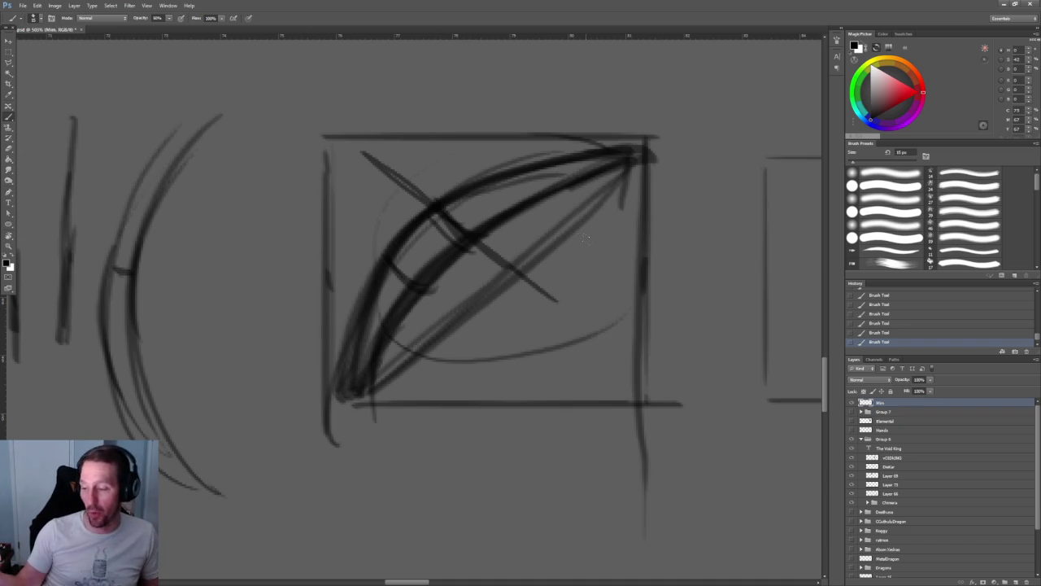
- Draw an arrow line from the box into the empty right-hand frame
{"action": "scroll", "coordinate": [275, 190], "scroll_direction": "down", "scroll_amount": 1, "text": "alt"}
{"action": "scroll", "coordinate": [288, 183], "scroll_direction": "down", "scroll_amount": 4, "text": "alt"}
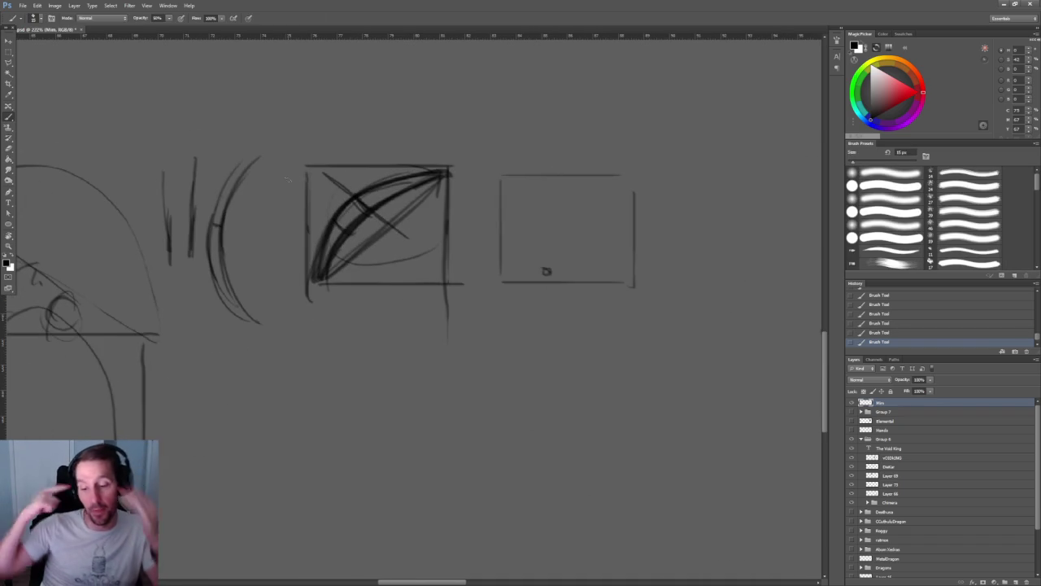
{"action": "left_click_drag", "start_coordinate": [414, 198], "coordinate": [543, 274]}
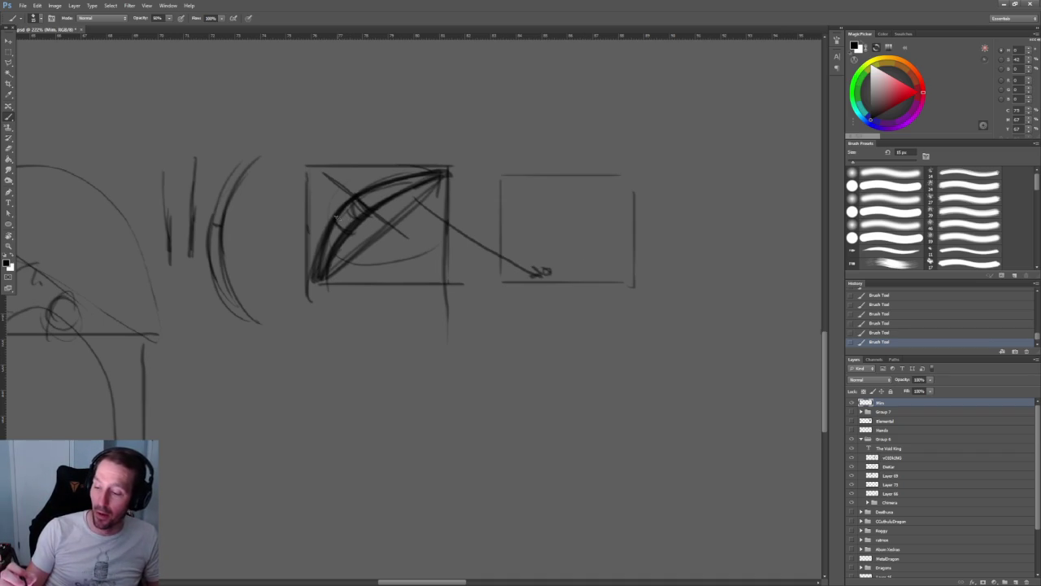
{"action": "key", "text": "ctrl+z"}
{"action": "left_click_drag", "start_coordinate": [363, 221], "coordinate": [339, 214]}
{"action": "key", "text": "ctrl+z"}
{"action": "left_click_drag", "start_coordinate": [444, 179], "coordinate": [435, 172]}
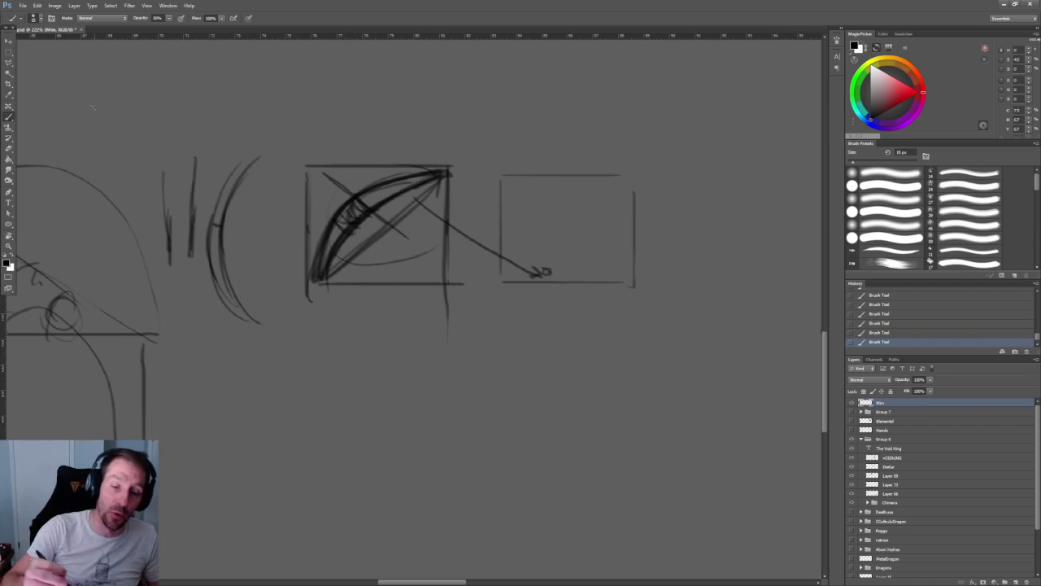
- Begin the side of a new square frame above the blade box
{"action": "scroll", "coordinate": [637, 238], "scroll_direction": "right", "scroll_amount": 1}
{"action": "scroll", "coordinate": [636, 238], "scroll_direction": "up", "scroll_amount": 3}
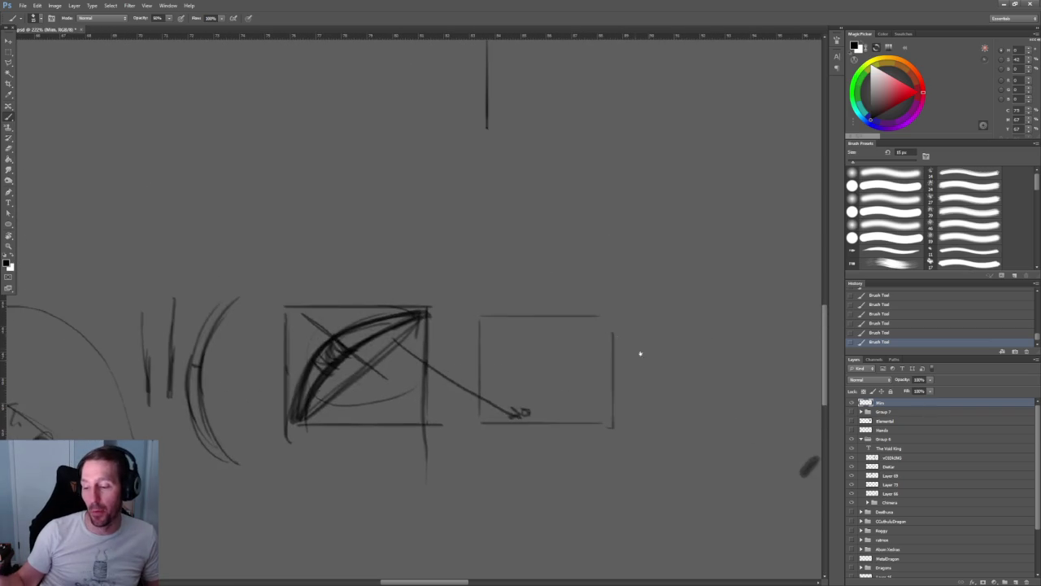
{"action": "scroll", "coordinate": [491, 252], "scroll_direction": "up", "scroll_amount": 2, "text": "alt"}
{"action": "left_click_drag", "start_coordinate": [559, 272], "coordinate": [573, 296]}
- Draw the upper square and place a large circle around a smaller inner circle
{"action": "left_click_drag", "start_coordinate": [245, 179], "coordinate": [246, 307]}
{"action": "mouse_move", "coordinate": [254, 157]}
{"action": "left_mouse_down"}
{"action": "mouse_move", "coordinate": [396, 157]}
{"action": "mouse_move", "coordinate": [440, 200]}
{"action": "mouse_move", "coordinate": [441, 296]}
{"action": "mouse_move", "coordinate": [254, 317]}
{"action": "left_mouse_up"}
{"action": "left_click_drag", "start_coordinate": [276, 281], "coordinate": [417, 249]}
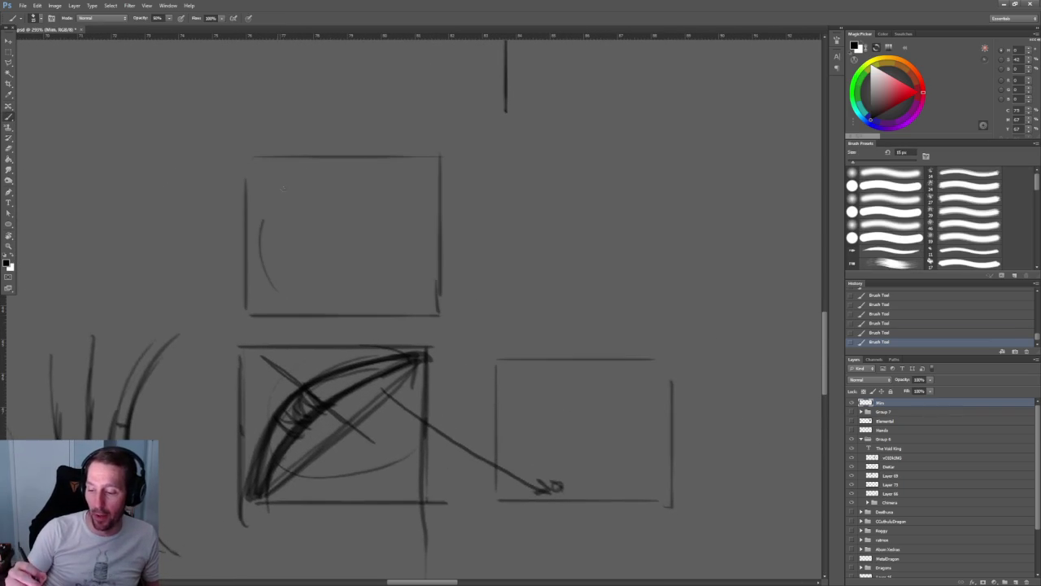
{"action": "mouse_move", "coordinate": [414, 191]}
{"action": "left_mouse_down"}
{"action": "mouse_move", "coordinate": [259, 236]}
{"action": "mouse_move", "coordinate": [370, 309]}
{"action": "left_mouse_up"}
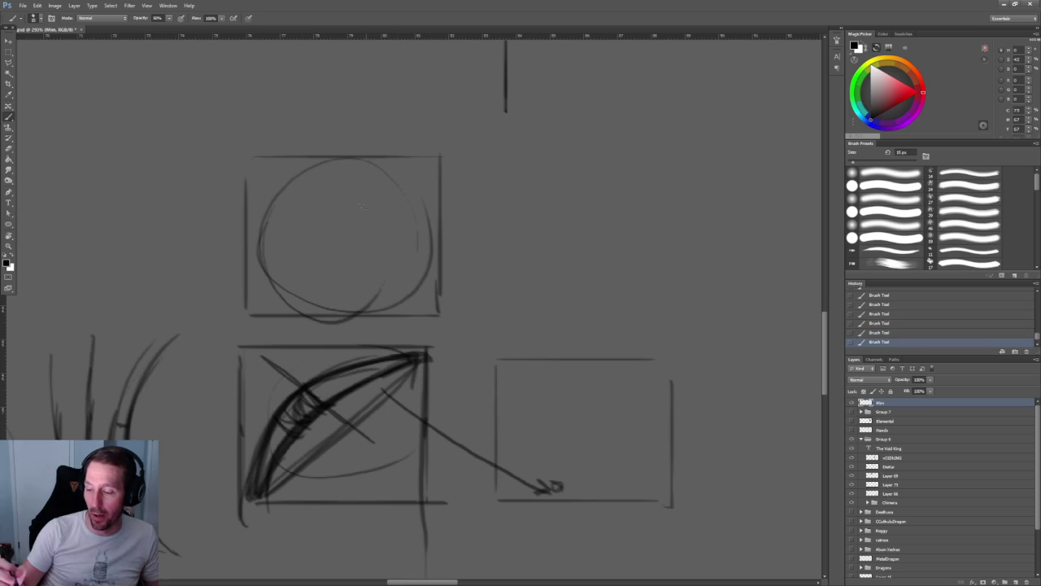
{"action": "left_click_drag", "start_coordinate": [317, 259], "coordinate": [309, 232]}
{"action": "mouse_move", "coordinate": [340, 281]}
{"action": "left_mouse_down"}
{"action": "mouse_move", "coordinate": [383, 203]}
{"action": "mouse_move", "coordinate": [333, 213]}
{"action": "mouse_move", "coordinate": [386, 228]}
{"action": "left_mouse_up"}
{"action": "mouse_move", "coordinate": [306, 163]}
{"action": "left_mouse_down"}
{"action": "mouse_move", "coordinate": [262, 202]}
{"action": "mouse_move", "coordinate": [381, 299]}
{"action": "left_mouse_up"}
- Fill the inner circle with zigzag hatching
{"action": "mouse_move", "coordinate": [298, 203]}
{"action": "left_mouse_down"}
{"action": "mouse_move", "coordinate": [320, 174]}
{"action": "mouse_move", "coordinate": [325, 193]}
{"action": "mouse_move", "coordinate": [377, 203]}
{"action": "left_mouse_up"}
{"action": "key", "text": "ctrl+z"}
{"action": "left_click_drag", "start_coordinate": [312, 208], "coordinate": [379, 264]}
{"action": "left_click_drag", "start_coordinate": [311, 161], "coordinate": [318, 207]}
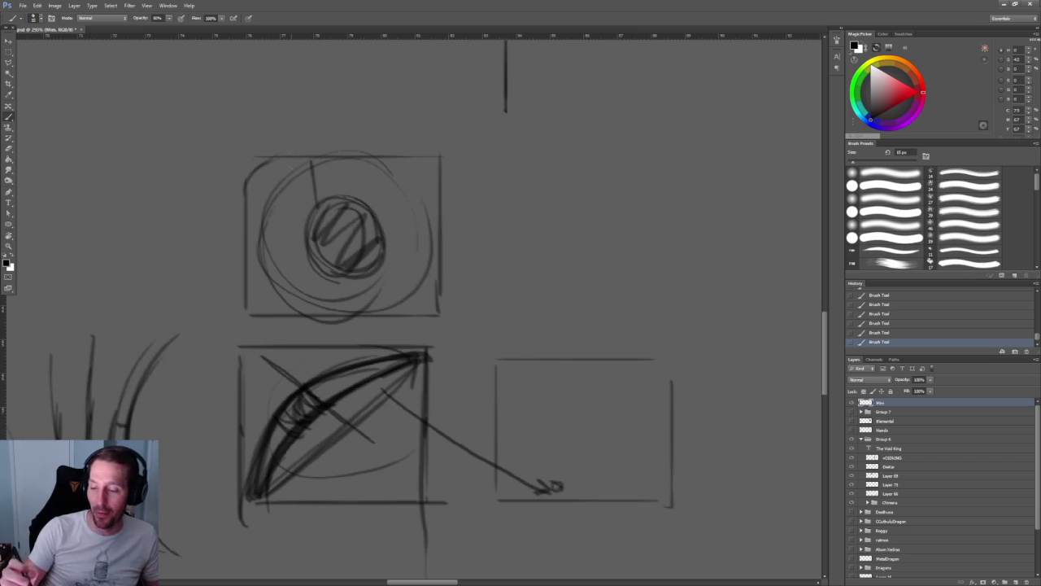
- Hatch all four corners of the square and darken the inner circle's hatching
{"action": "left_click_drag", "start_coordinate": [411, 320], "coordinate": [439, 284]}
{"action": "mouse_move", "coordinate": [400, 153]}
{"action": "left_mouse_down"}
{"action": "mouse_move", "coordinate": [433, 210]}
{"action": "mouse_move", "coordinate": [423, 175]}
{"action": "left_mouse_up"}
{"action": "left_click_drag", "start_coordinate": [422, 209], "coordinate": [425, 219]}
{"action": "mouse_move", "coordinate": [270, 176]}
{"action": "left_mouse_down"}
{"action": "mouse_move", "coordinate": [295, 153]}
{"action": "mouse_move", "coordinate": [280, 160]}
{"action": "left_mouse_up"}
{"action": "left_click_drag", "start_coordinate": [245, 209], "coordinate": [273, 172]}
{"action": "left_click_drag", "start_coordinate": [247, 262], "coordinate": [276, 303]}
{"action": "left_click_drag", "start_coordinate": [266, 288], "coordinate": [298, 314]}
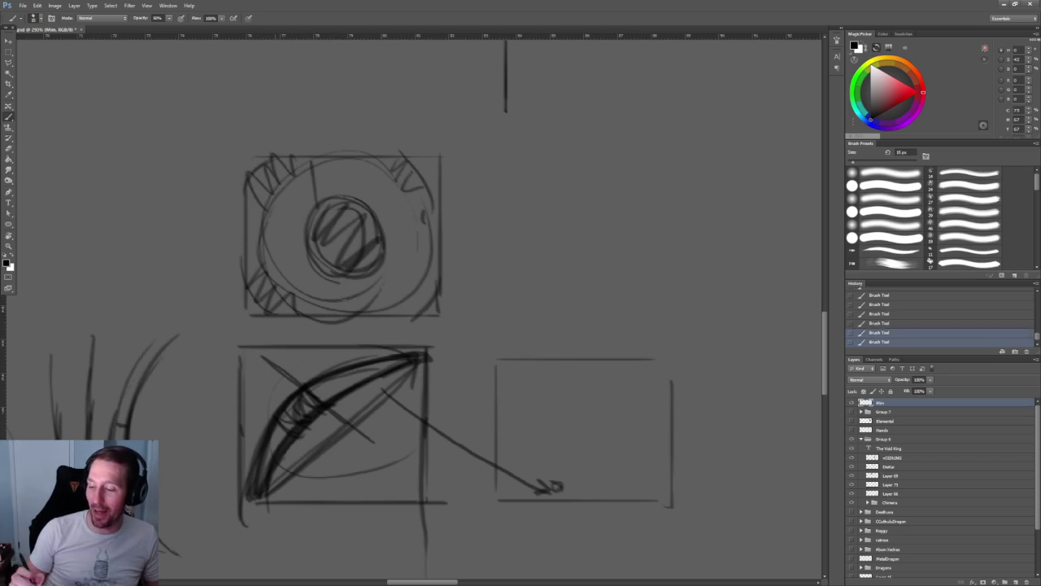
{"action": "left_click_drag", "start_coordinate": [400, 318], "coordinate": [425, 291]}
{"action": "left_click_drag", "start_coordinate": [419, 292], "coordinate": [443, 233]}
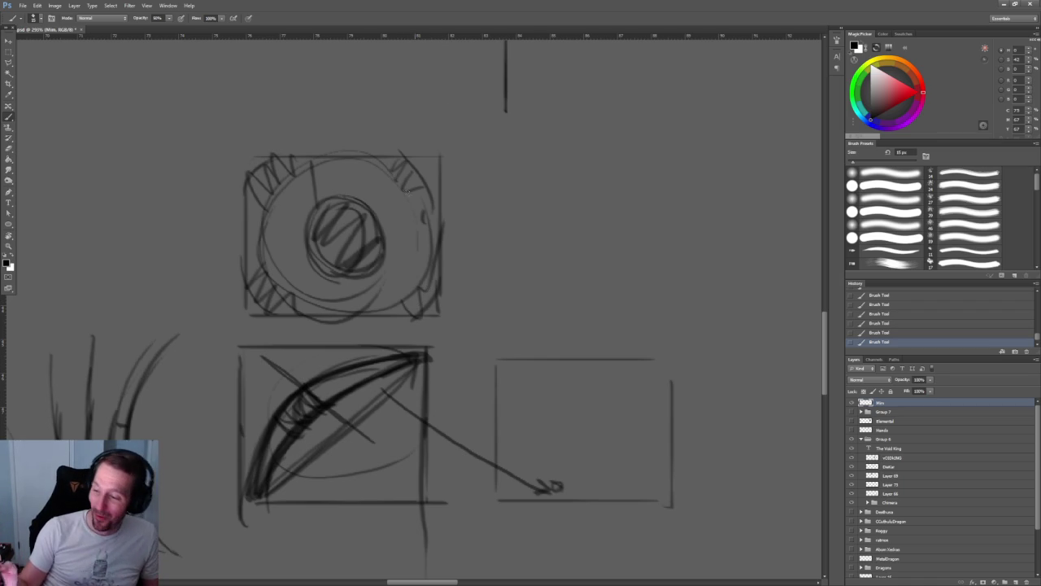
{"action": "left_click_drag", "start_coordinate": [342, 203], "coordinate": [371, 271]}
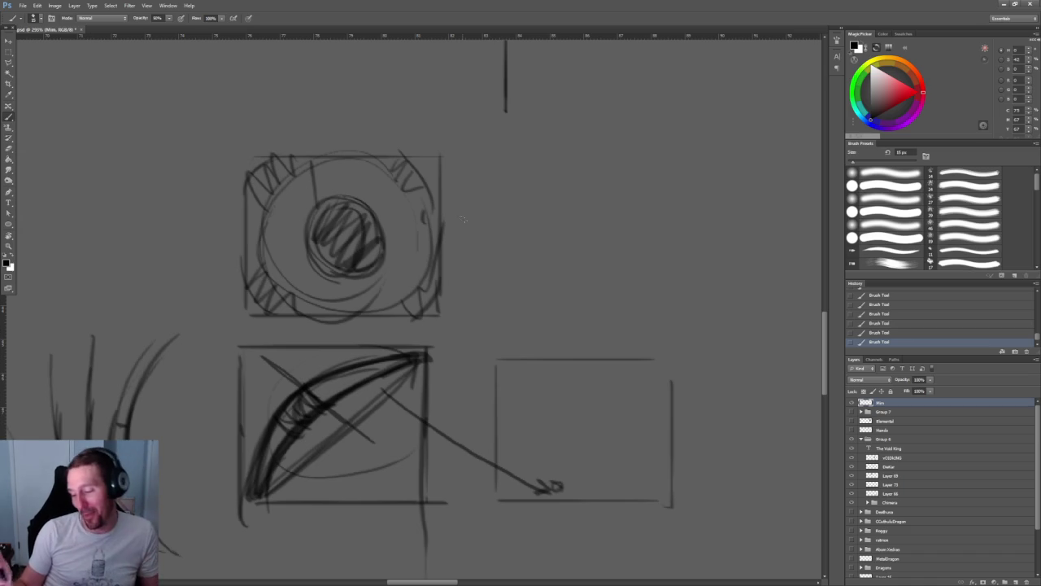
{"action": "key", "text": "z"}
{"action": "left_click_drag", "start_coordinate": [555, 155], "coordinate": [432, 168]}
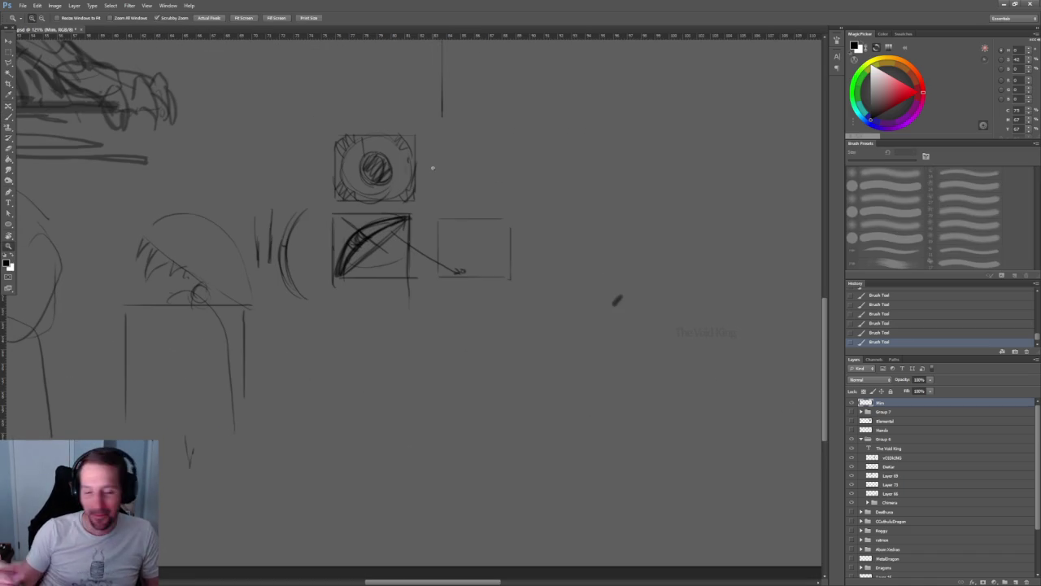
- Lasso the eye square, blade box and empty frame thumbnails and delete them
{"action": "left_click", "coordinate": [8, 63]}
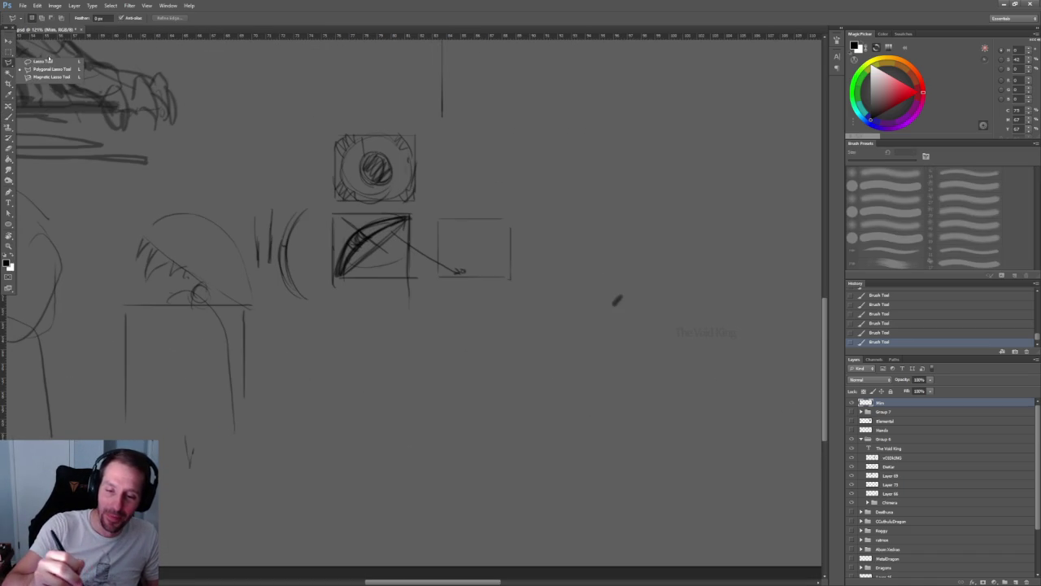
{"action": "left_click_drag", "start_coordinate": [260, 188], "coordinate": [252, 200]}
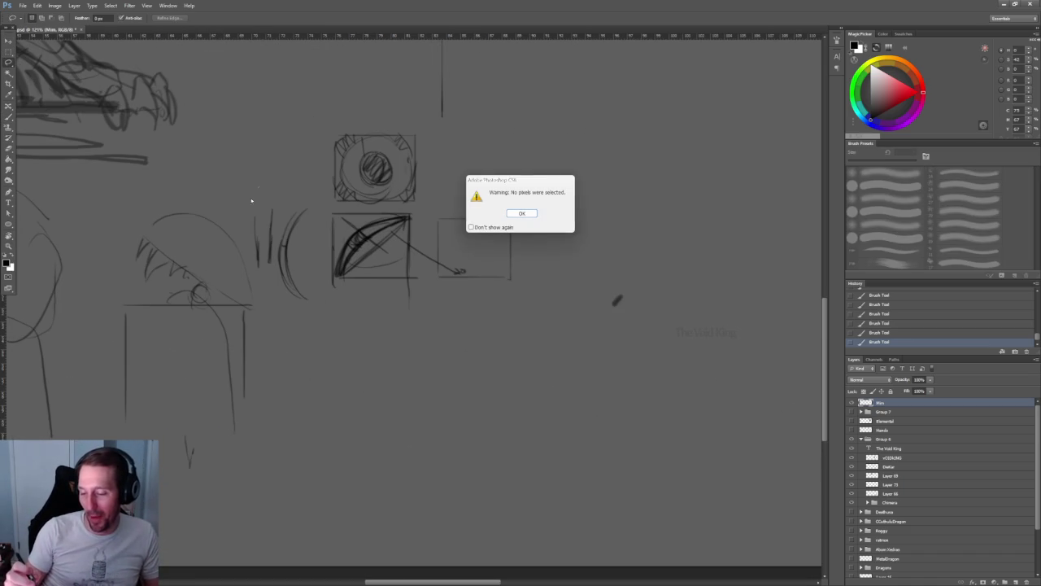
{"action": "left_click", "coordinate": [522, 213]}
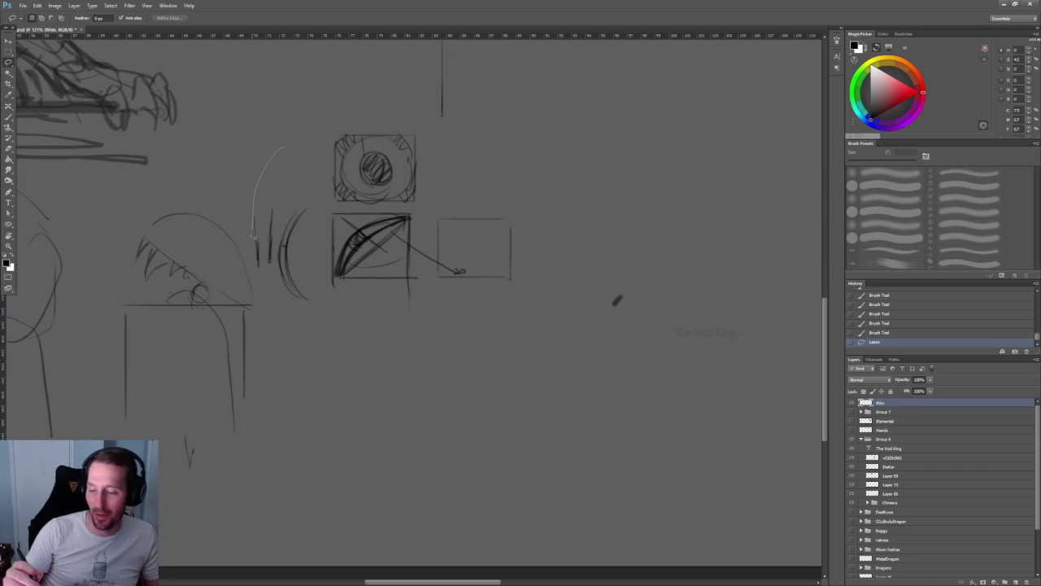
{"action": "left_click_drag", "start_coordinate": [512, 309], "coordinate": [360, 99]}
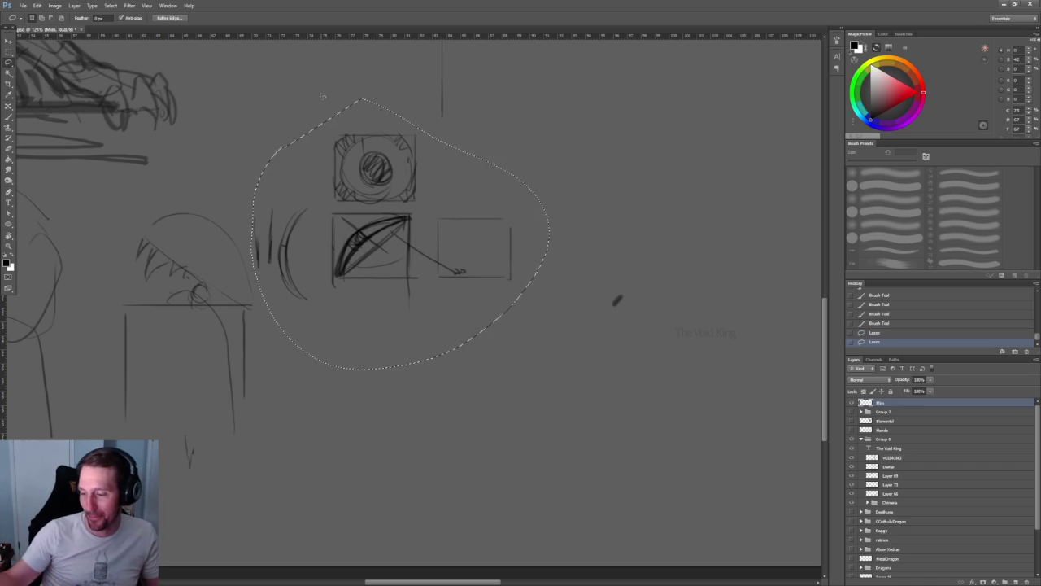
{"action": "key", "text": "Delete"}
{"action": "key", "text": "ctrl+d"}
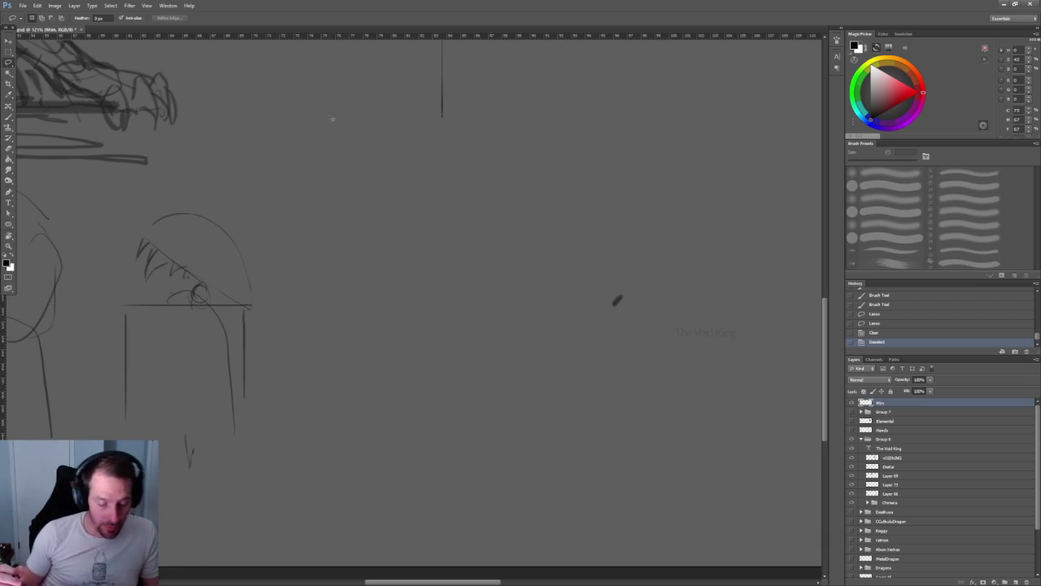
- Redraw the dome arcs of the toothed sketch with the Brush
{"action": "key", "text": "b"}
{"action": "left_click_drag", "start_coordinate": [138, 234], "coordinate": [160, 213]}
{"action": "left_click_drag", "start_coordinate": [224, 232], "coordinate": [246, 283]}
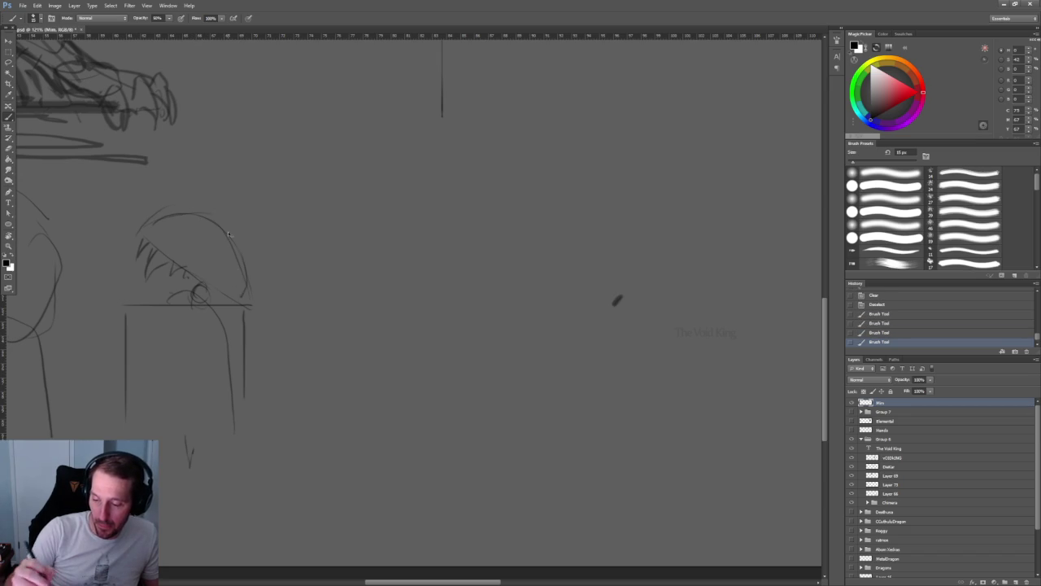
{"action": "left_click_drag", "start_coordinate": [220, 218], "coordinate": [250, 292]}
{"action": "scroll", "coordinate": [620, 301], "scroll_direction": "up", "scroll_amount": 1, "text": "alt"}
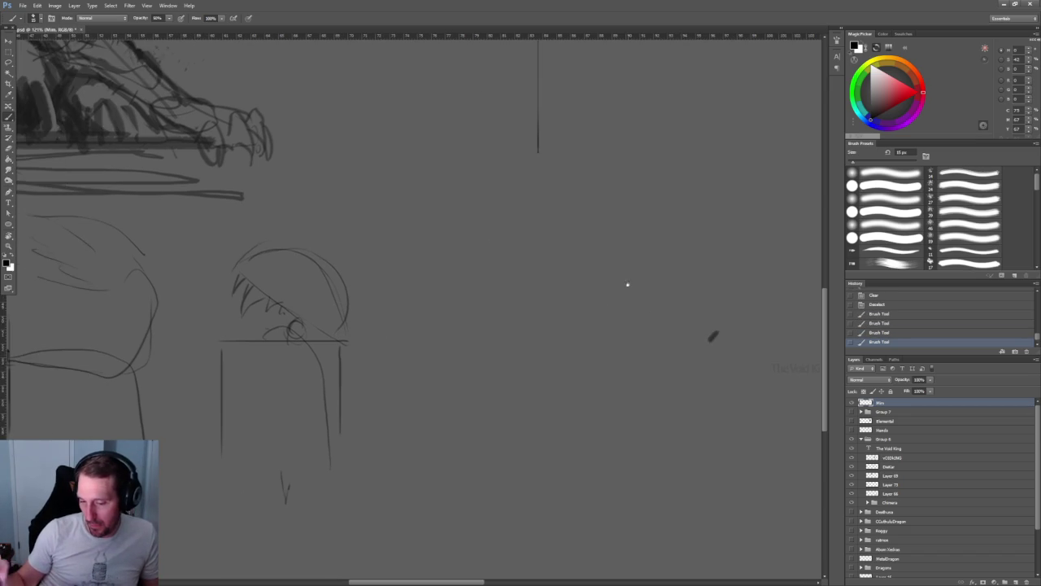
{"action": "scroll", "coordinate": [711, 333], "scroll_direction": "up", "scroll_amount": 1, "text": "alt"}
{"action": "scroll", "coordinate": [545, 255], "scroll_direction": "up", "scroll_amount": 1, "text": "alt"}
{"action": "scroll", "coordinate": [526, 270], "scroll_direction": "up", "scroll_amount": 1, "text": "alt"}
- Draw the lid as a flat box outline with base, slanted sides, top and back edges
{"action": "left_click_drag", "start_coordinate": [176, 360], "coordinate": [237, 307]}
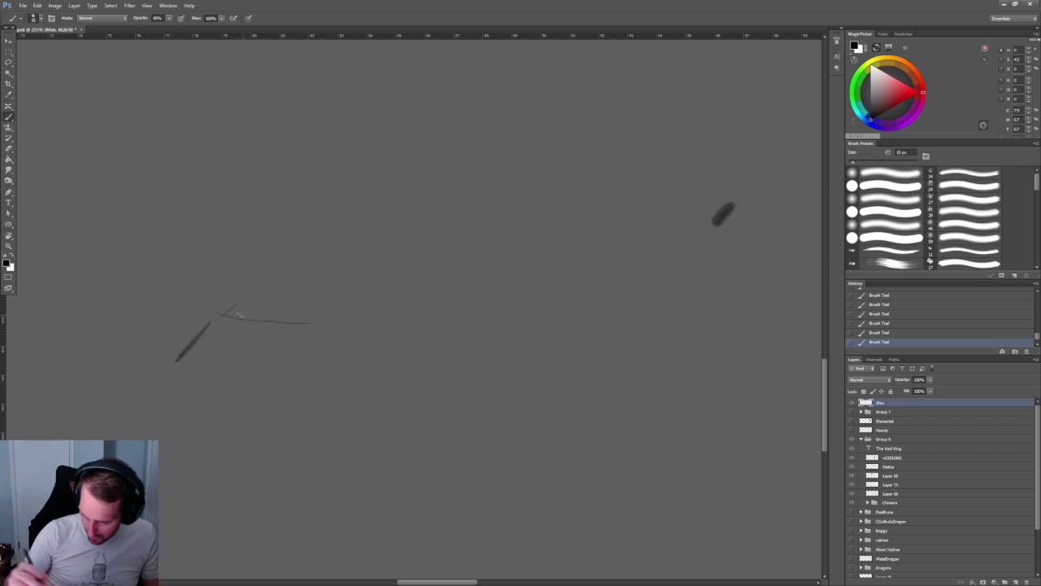
{"action": "left_click_drag", "start_coordinate": [176, 364], "coordinate": [358, 371]}
{"action": "left_click_drag", "start_coordinate": [359, 333], "coordinate": [322, 367]}
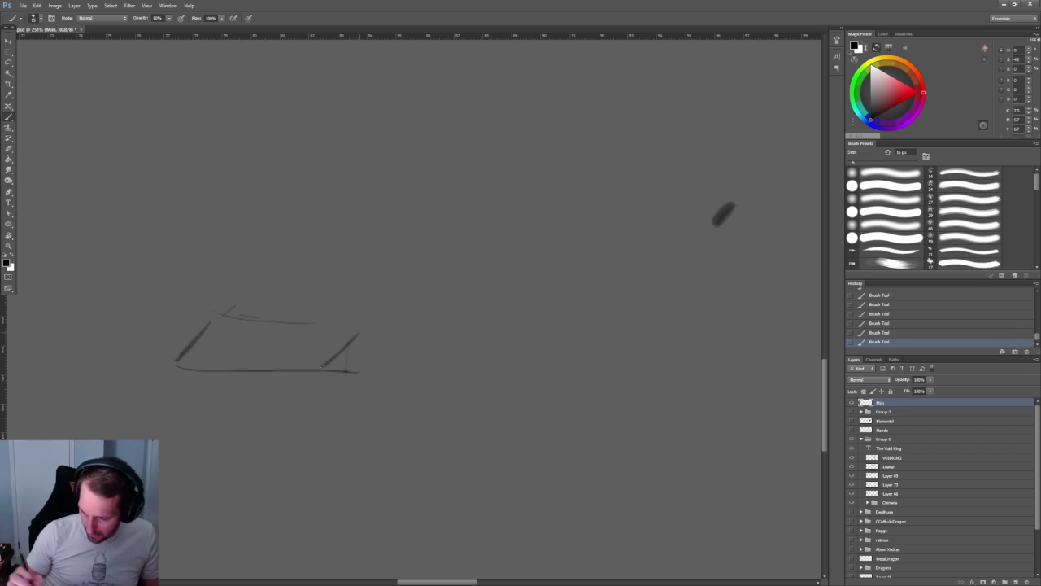
{"action": "left_click_drag", "start_coordinate": [373, 326], "coordinate": [208, 313]}
{"action": "left_click_drag", "start_coordinate": [357, 338], "coordinate": [342, 361]}
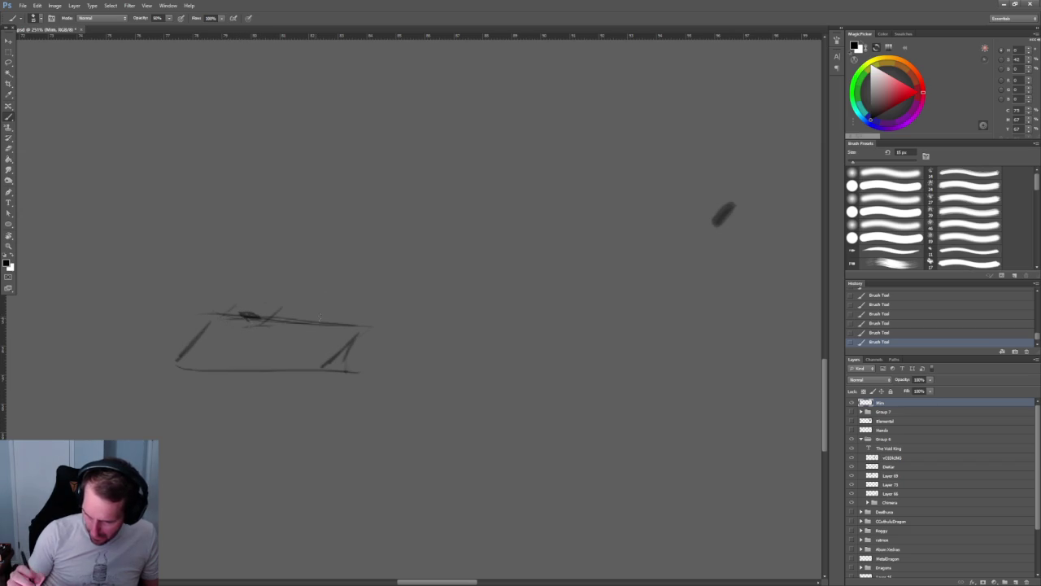
{"action": "left_click", "coordinate": [320, 319]}
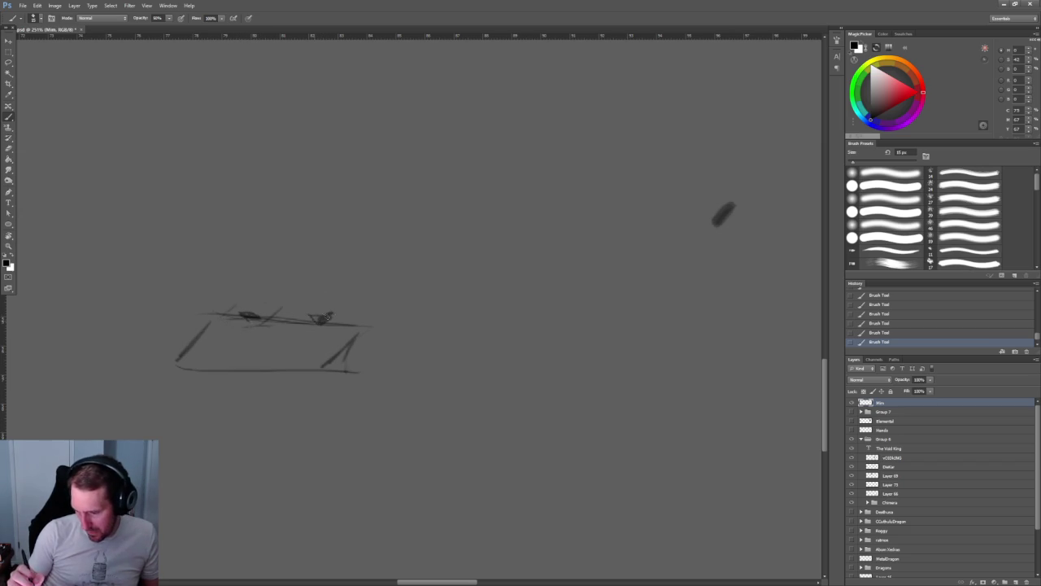
{"action": "left_click_drag", "start_coordinate": [332, 298], "coordinate": [370, 328]}
{"action": "mouse_move", "coordinate": [179, 290]}
{"action": "left_mouse_down"}
{"action": "mouse_move", "coordinate": [210, 311]}
{"action": "mouse_move", "coordinate": [264, 290]}
{"action": "mouse_move", "coordinate": [325, 289]}
{"action": "mouse_move", "coordinate": [362, 325]}
{"action": "left_mouse_up"}
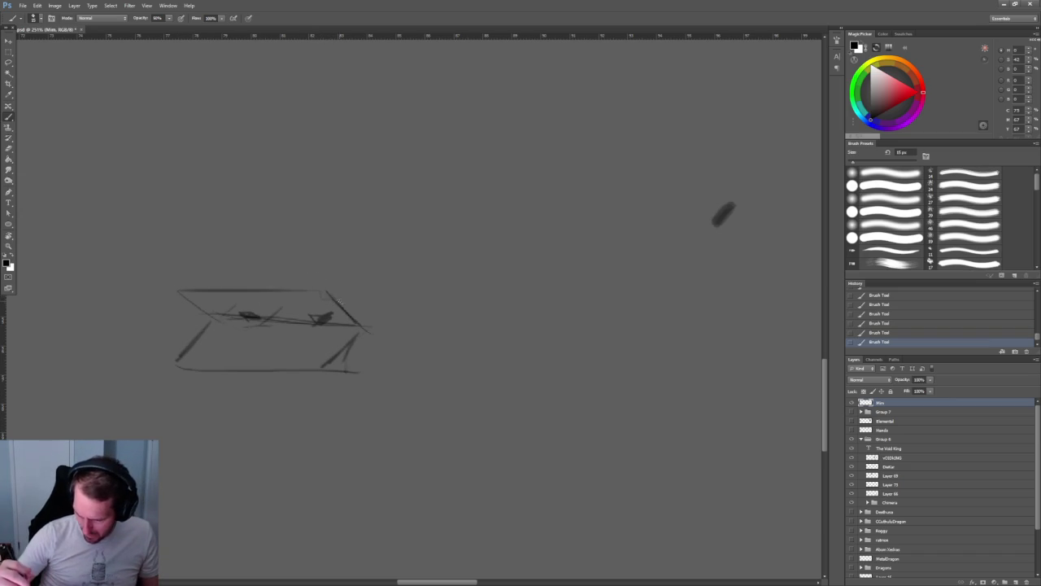
{"action": "left_click_drag", "start_coordinate": [175, 291], "coordinate": [189, 356]}
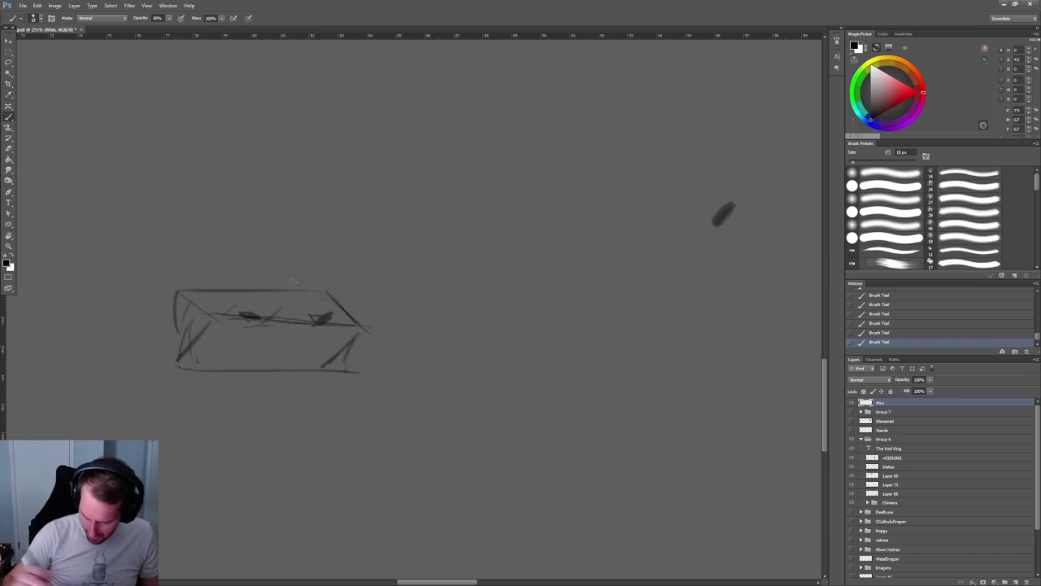
{"action": "mouse_move", "coordinate": [324, 365]}
{"action": "left_mouse_down"}
{"action": "mouse_move", "coordinate": [342, 327]}
{"action": "mouse_move", "coordinate": [347, 376]}
{"action": "left_mouse_up"}
- Hatch dark strokes under the lid's top edge and along its right side
{"action": "left_click_drag", "start_coordinate": [329, 294], "coordinate": [316, 353]}
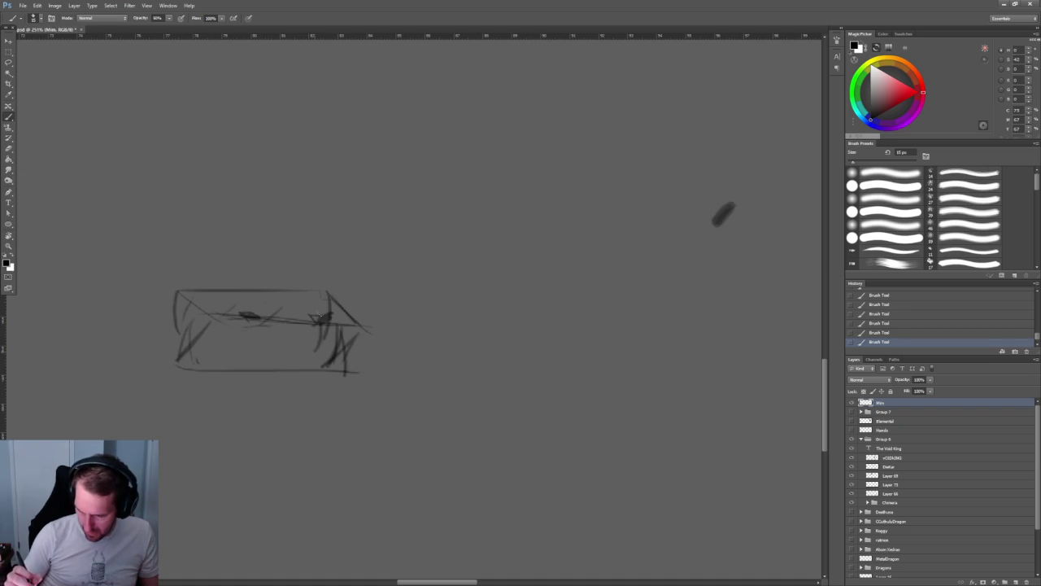
{"action": "left_click", "coordinate": [317, 317]}
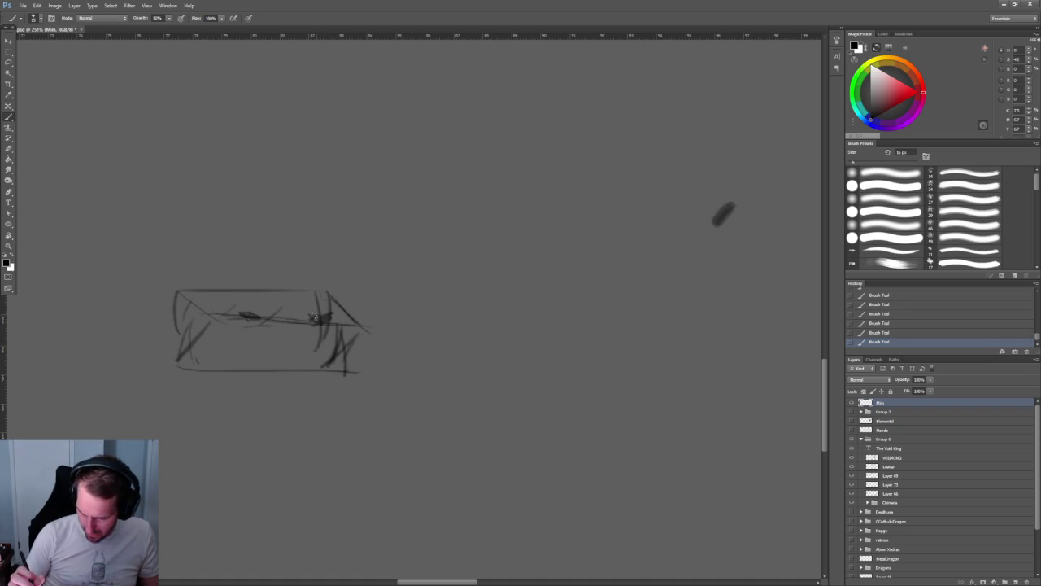
{"action": "left_click", "coordinate": [317, 319]}
{"action": "left_click", "coordinate": [234, 319]}
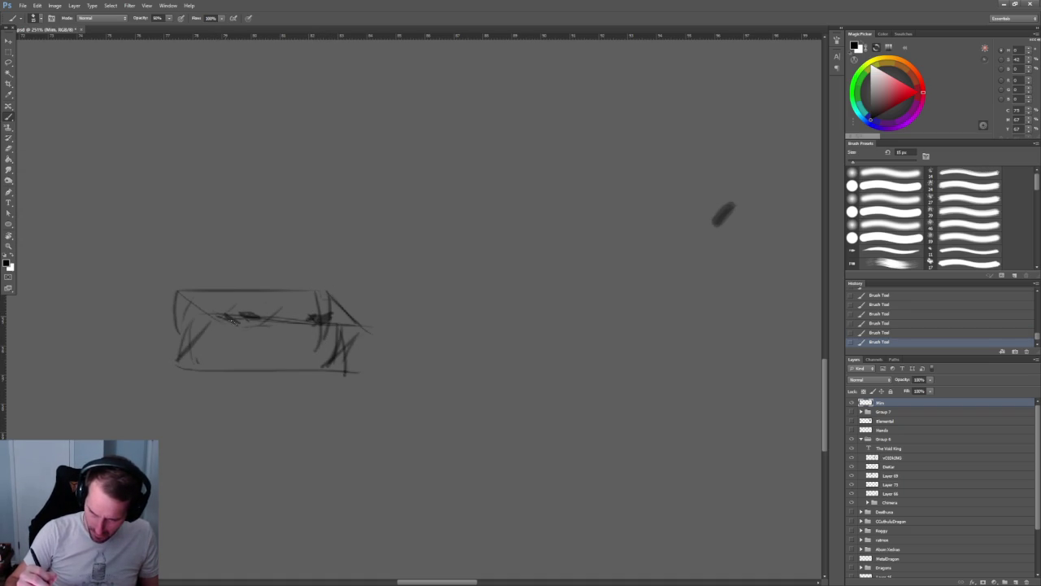
{"action": "left_click_drag", "start_coordinate": [245, 312], "coordinate": [293, 323]}
{"action": "mouse_move", "coordinate": [182, 294]}
{"action": "left_mouse_down"}
{"action": "mouse_move", "coordinate": [238, 312]}
{"action": "mouse_move", "coordinate": [315, 319]}
{"action": "mouse_move", "coordinate": [320, 308]}
{"action": "mouse_move", "coordinate": [366, 330]}
{"action": "mouse_move", "coordinate": [372, 454]}
{"action": "left_mouse_up"}
{"action": "key", "text": "ctrl+z"}
- Draw the chest body's edges beneath the lid and round the lid's top
{"action": "left_click_drag", "start_coordinate": [372, 335], "coordinate": [371, 436]}
{"action": "mouse_move", "coordinate": [338, 371]}
{"action": "left_mouse_down"}
{"action": "mouse_move", "coordinate": [343, 468]}
{"action": "mouse_move", "coordinate": [174, 461]}
{"action": "left_mouse_up"}
{"action": "mouse_move", "coordinate": [178, 367]}
{"action": "left_mouse_down"}
{"action": "mouse_move", "coordinate": [178, 461]}
{"action": "mouse_move", "coordinate": [260, 460]}
{"action": "left_mouse_up"}
{"action": "left_click_drag", "start_coordinate": [372, 329], "coordinate": [329, 378]}
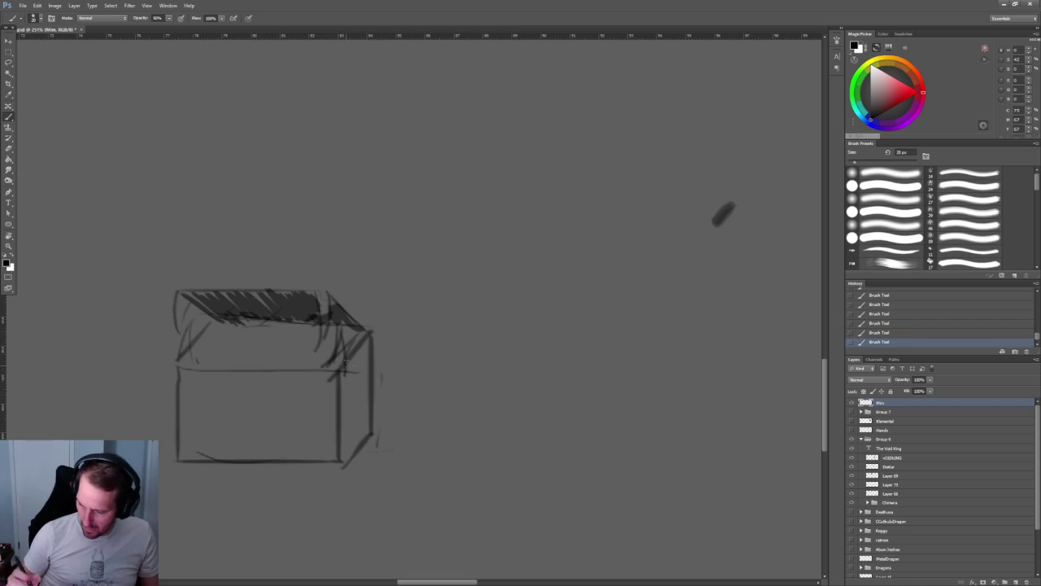
{"action": "left_click_drag", "start_coordinate": [328, 289], "coordinate": [368, 305]}
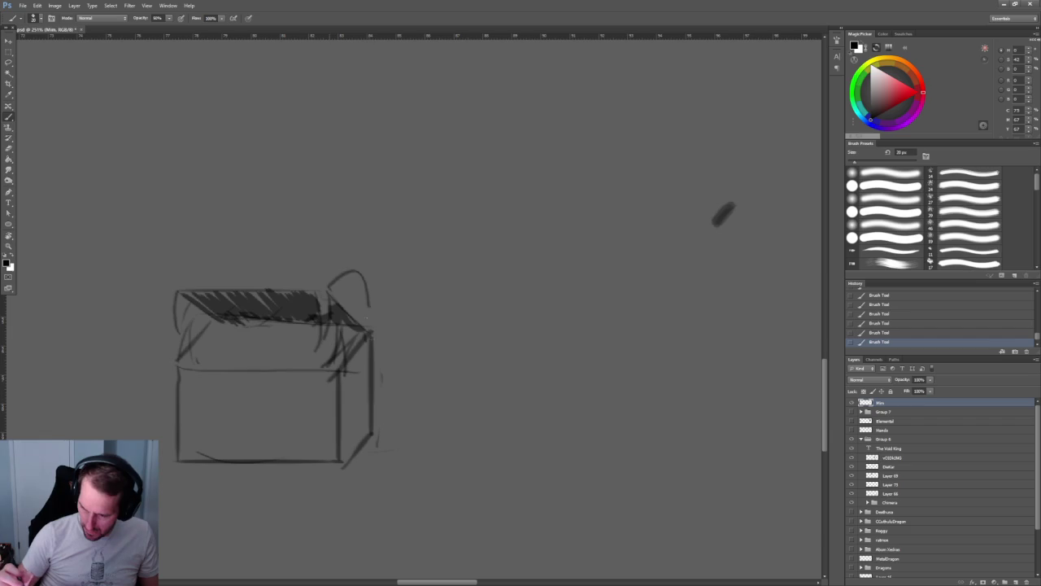
{"action": "mouse_move", "coordinate": [354, 266]}
{"action": "left_mouse_down"}
{"action": "mouse_move", "coordinate": [197, 267]}
{"action": "mouse_move", "coordinate": [176, 300]}
{"action": "left_mouse_up"}
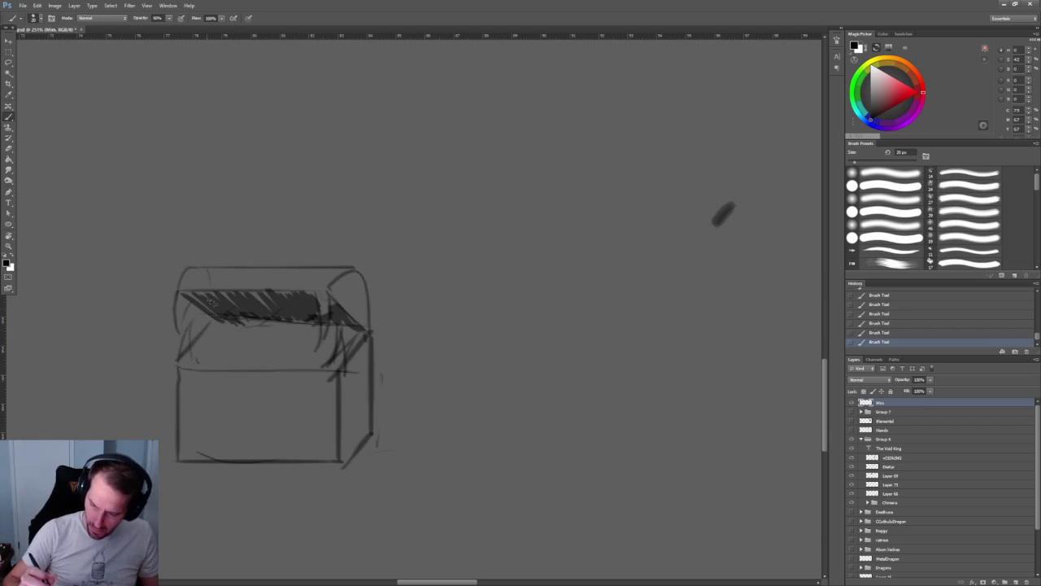
{"action": "key", "text": "bracketleft"}
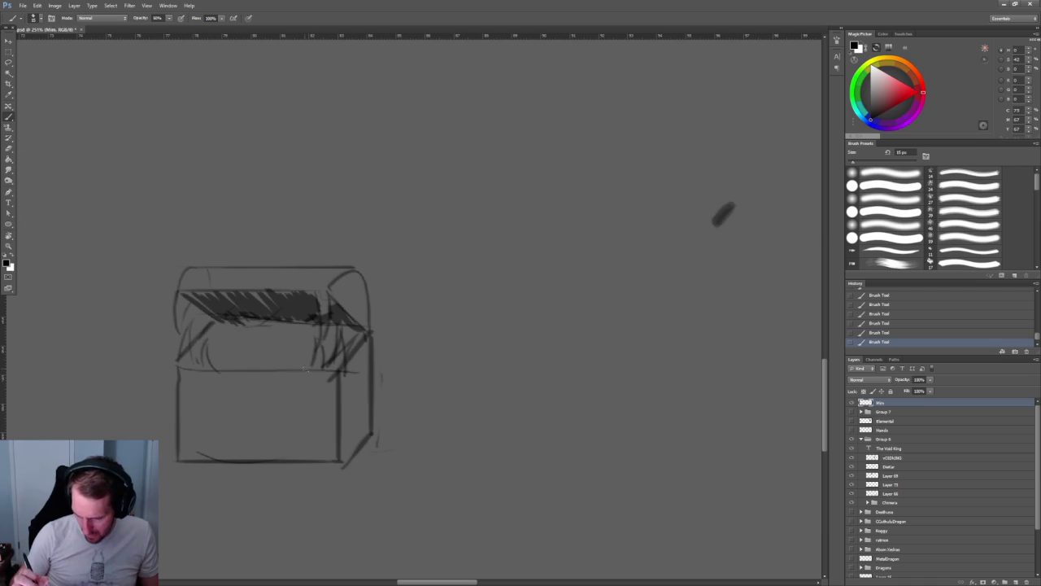
{"action": "left_click_drag", "start_coordinate": [284, 359], "coordinate": [288, 371]}
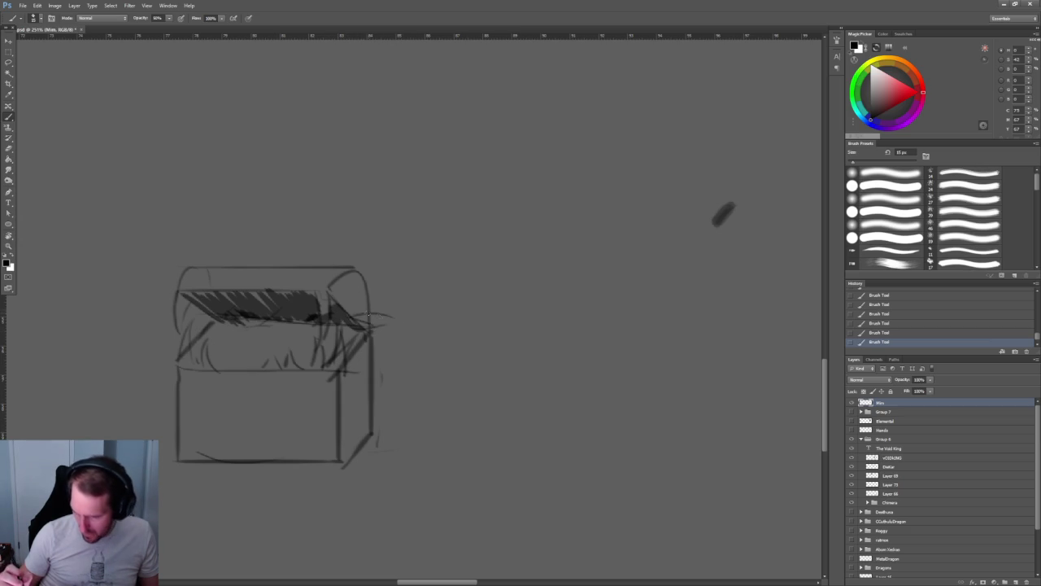
- Sketch an arm reaching right from under the lid toward a hand
{"action": "left_click_drag", "start_coordinate": [351, 314], "coordinate": [432, 314]}
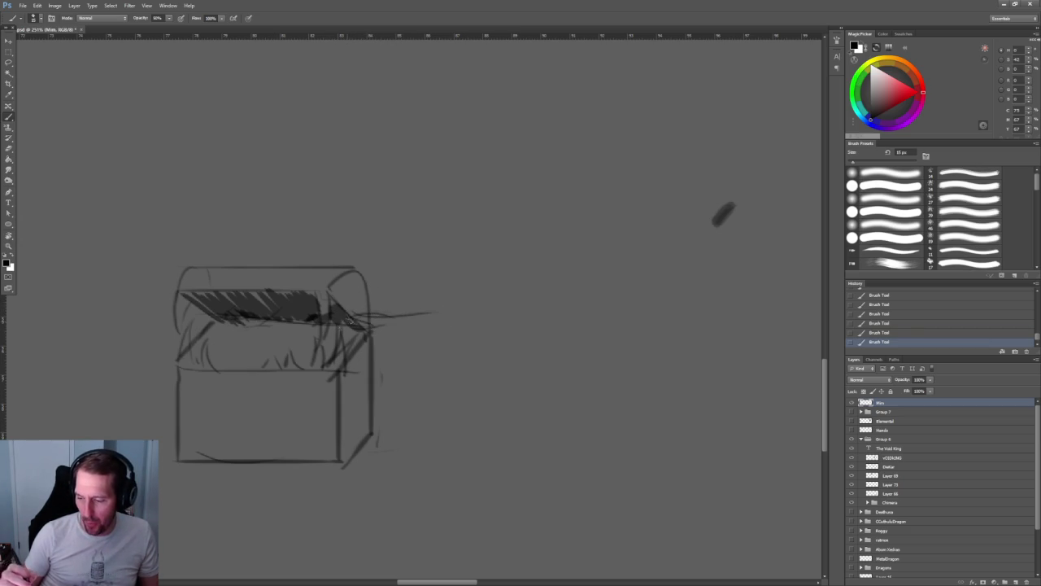
{"action": "key", "text": "ctrl+z"}
{"action": "mouse_move", "coordinate": [353, 312]}
{"action": "left_mouse_down"}
{"action": "mouse_move", "coordinate": [493, 314]}
{"action": "mouse_move", "coordinate": [499, 351]}
{"action": "left_mouse_up"}
{"action": "key", "text": "ctrl+z"}
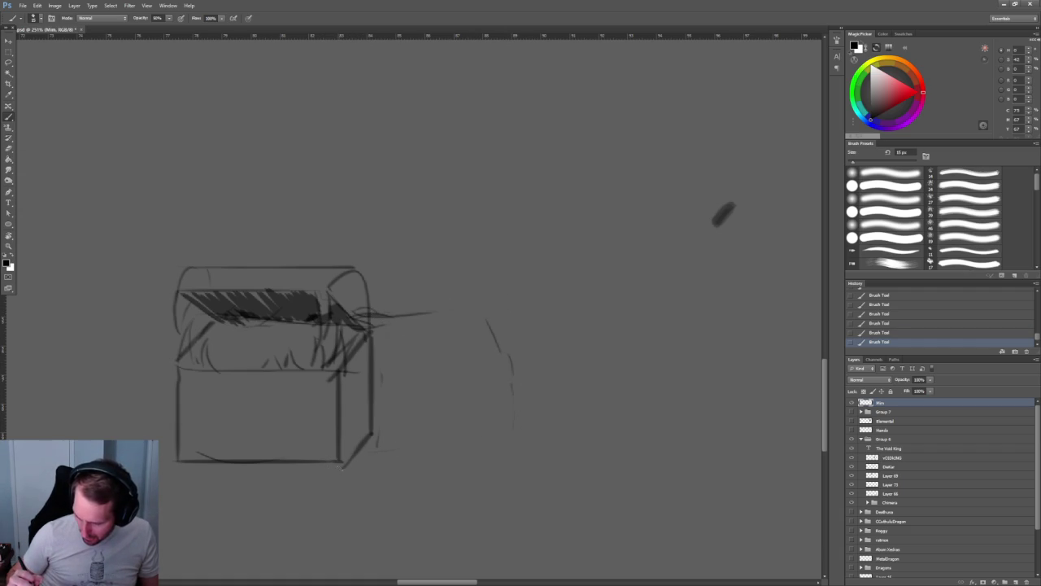
{"action": "key", "text": "ctrl+z"}
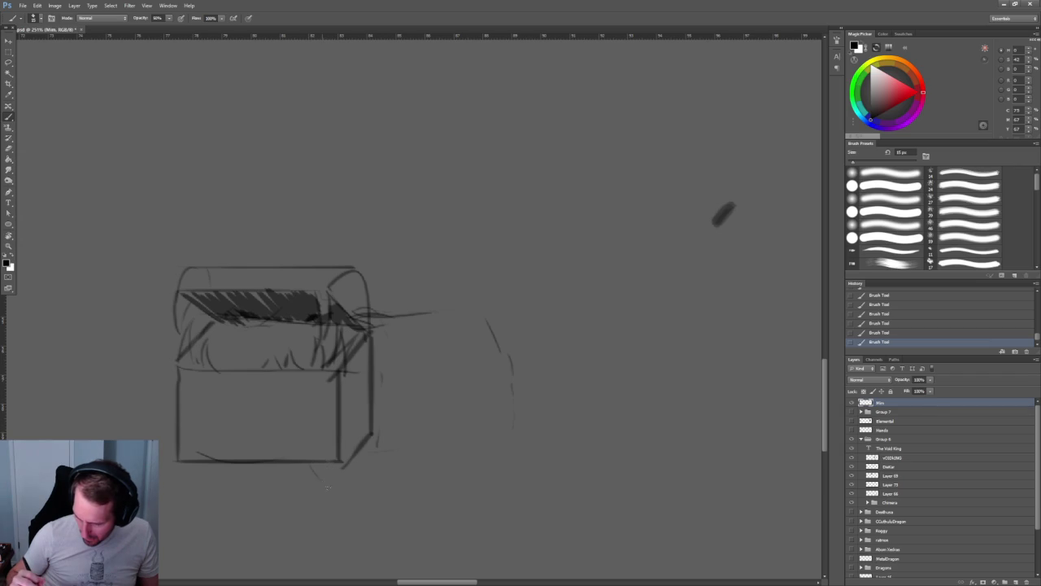
{"action": "left_click_drag", "start_coordinate": [497, 431], "coordinate": [393, 480]}
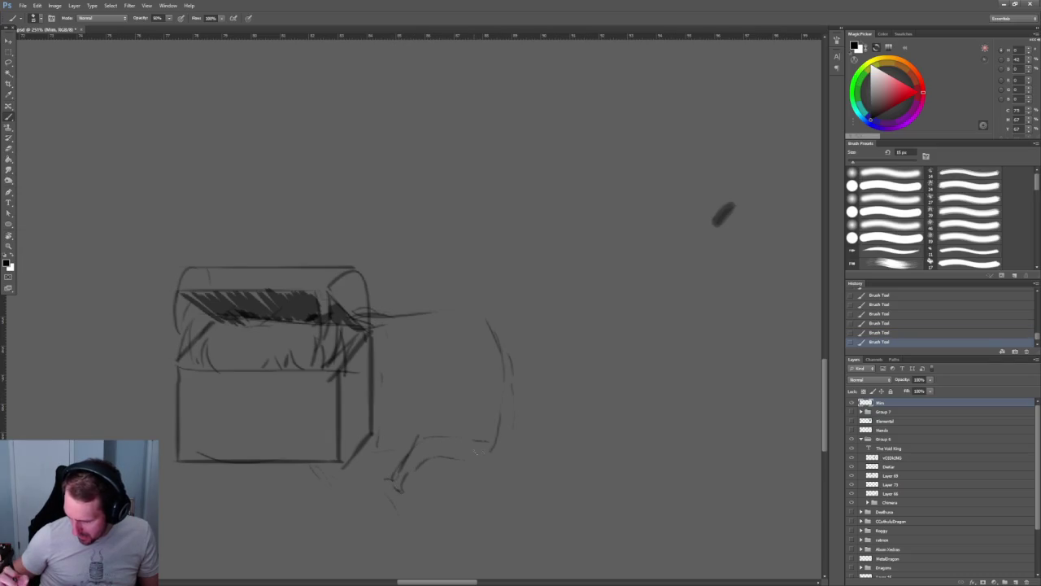
{"action": "mouse_move", "coordinate": [448, 456]}
{"action": "left_mouse_down"}
{"action": "mouse_move", "coordinate": [428, 483]}
{"action": "mouse_move", "coordinate": [431, 510]}
{"action": "mouse_move", "coordinate": [477, 456]}
{"action": "mouse_move", "coordinate": [494, 462]}
{"action": "mouse_move", "coordinate": [481, 487]}
{"action": "left_mouse_up"}
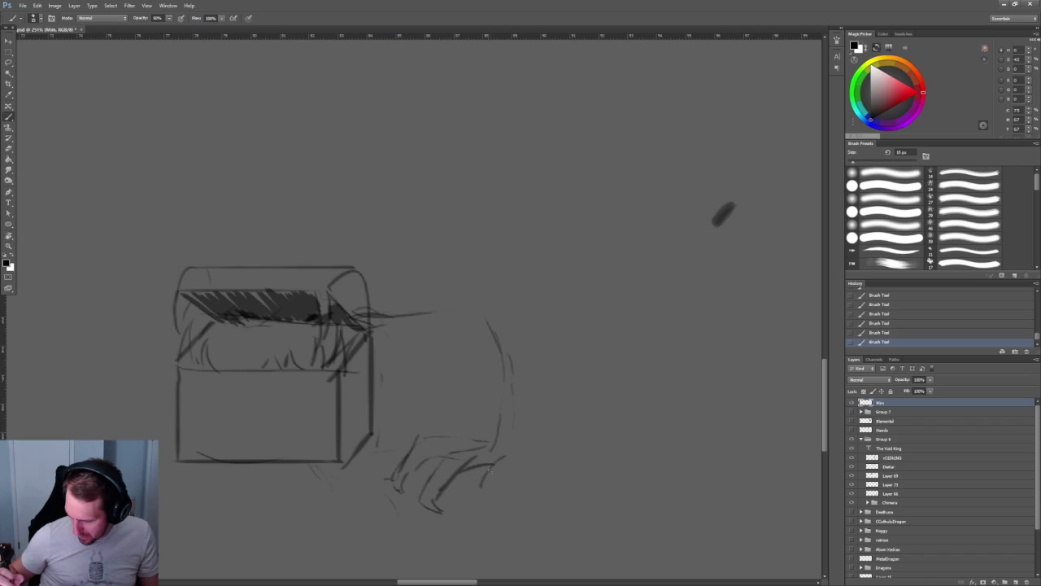
- At 100% opacity, darken the arm's contours and add claws to the hand
{"action": "key", "text": "0"}
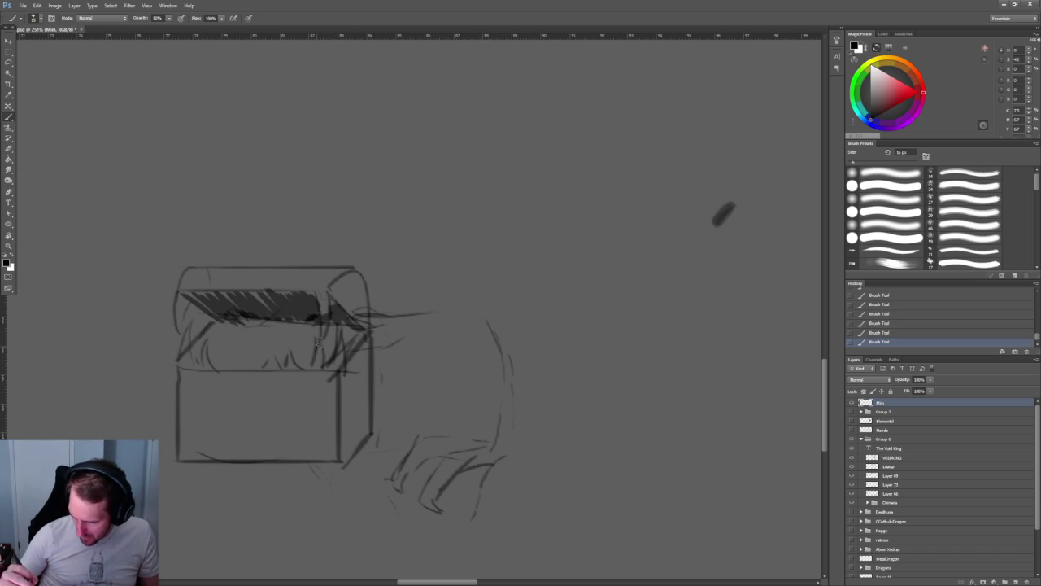
{"action": "key", "text": "0"}
{"action": "key", "text": "0"}
{"action": "mouse_move", "coordinate": [402, 316]}
{"action": "left_mouse_down"}
{"action": "mouse_move", "coordinate": [457, 309]}
{"action": "mouse_move", "coordinate": [521, 416]}
{"action": "mouse_move", "coordinate": [520, 444]}
{"action": "left_mouse_up"}
{"action": "key", "text": "0"}
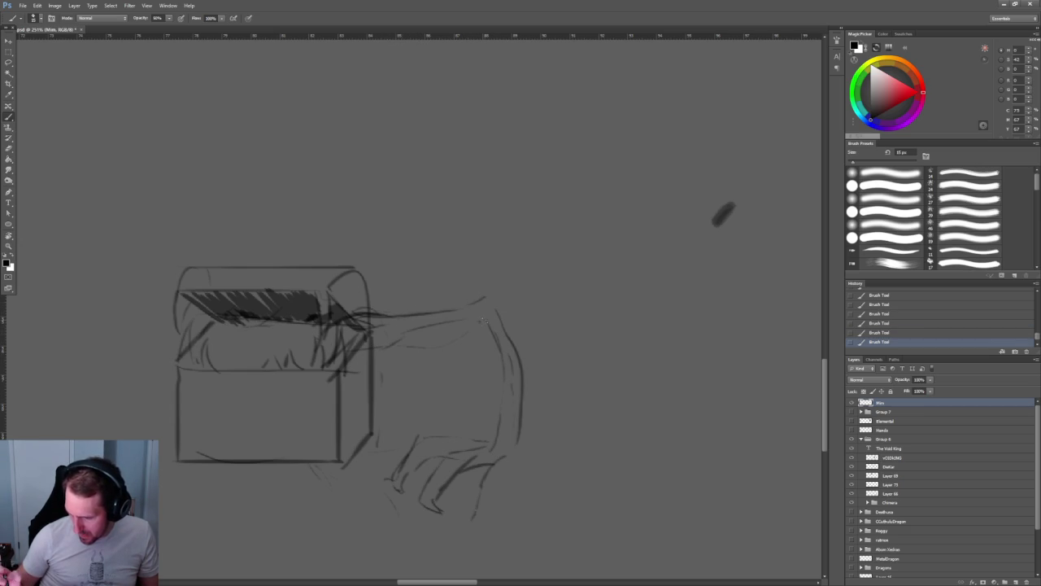
{"action": "mouse_move", "coordinate": [402, 349]}
{"action": "left_mouse_down"}
{"action": "mouse_move", "coordinate": [452, 347]}
{"action": "mouse_move", "coordinate": [493, 420]}
{"action": "left_mouse_up"}
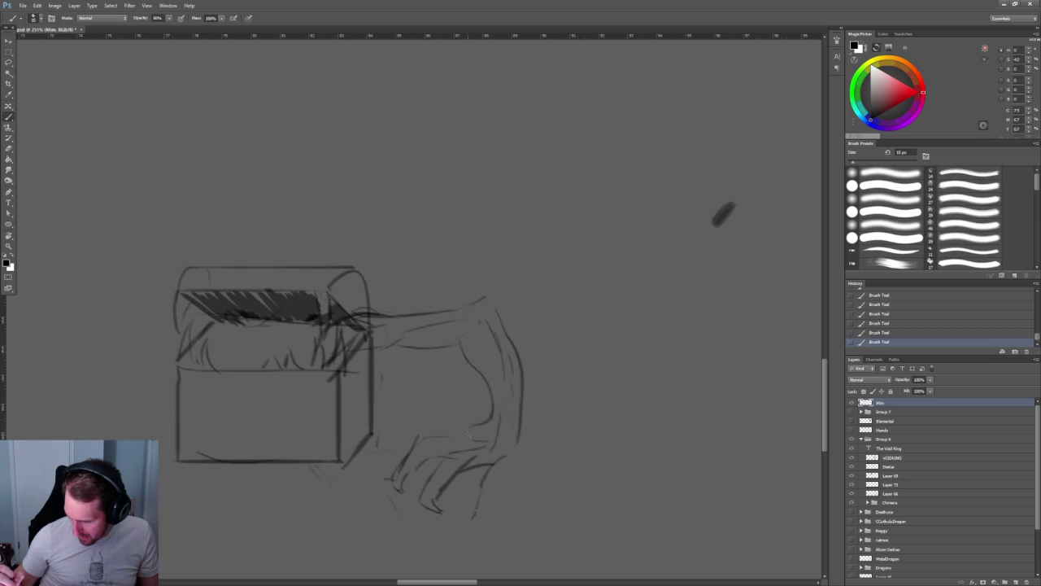
{"action": "key", "text": "0"}
{"action": "mouse_move", "coordinate": [522, 465]}
{"action": "left_mouse_down"}
{"action": "mouse_move", "coordinate": [500, 472]}
{"action": "mouse_move", "coordinate": [500, 493]}
{"action": "mouse_move", "coordinate": [483, 509]}
{"action": "left_mouse_up"}
{"action": "mouse_move", "coordinate": [484, 472]}
{"action": "left_mouse_down"}
{"action": "mouse_move", "coordinate": [473, 516]}
{"action": "mouse_move", "coordinate": [482, 470]}
{"action": "left_mouse_up"}
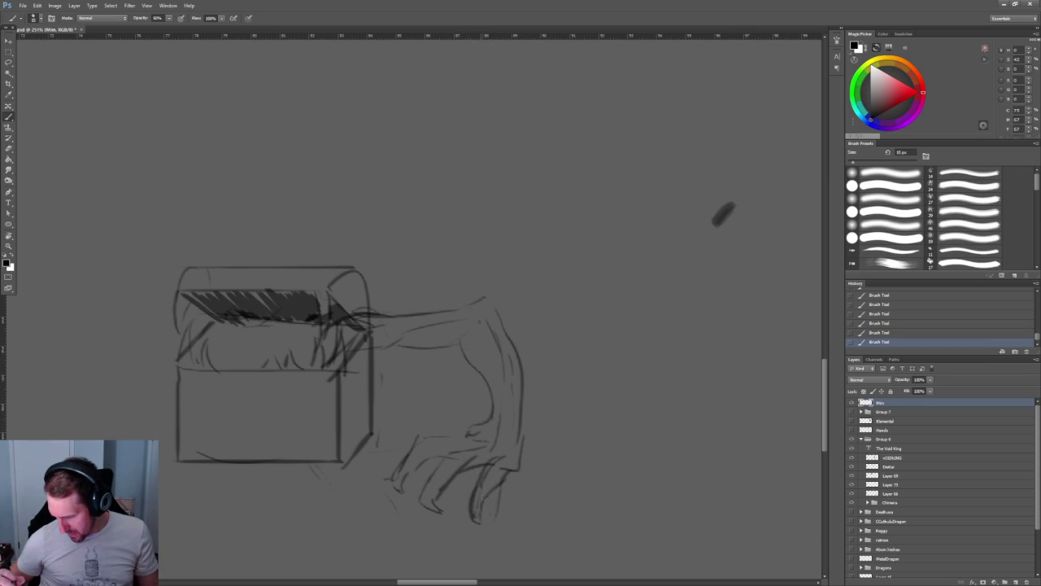
{"action": "key", "text": "ctrl+z"}
{"action": "key", "text": "ctrl+z"}
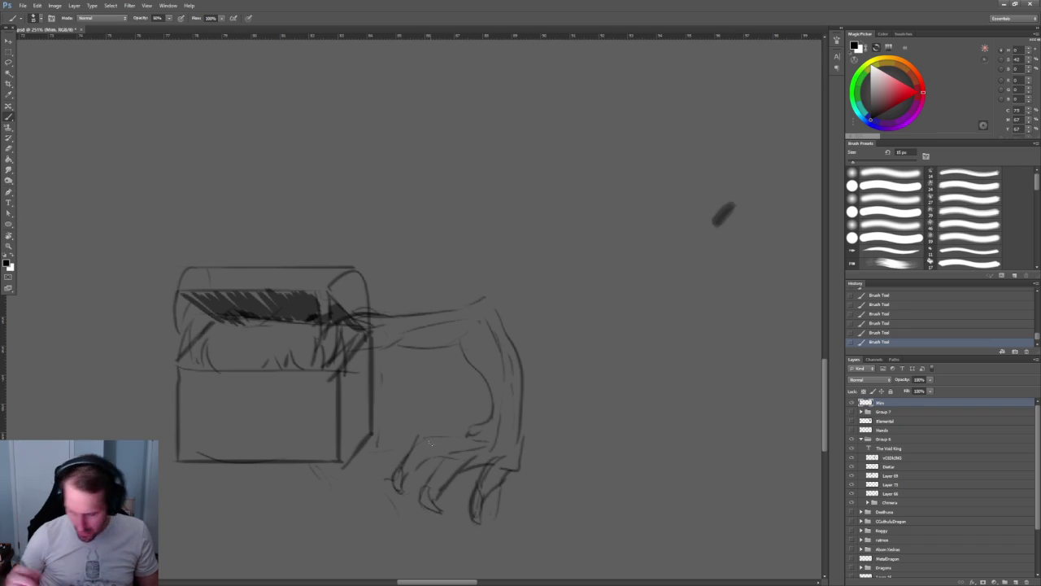
{"action": "left_click_drag", "start_coordinate": [170, 442], "coordinate": [255, 450]}
- Brush two narrow glaring eyes under the lid, erasing stray lines and darkening the second eye
{"action": "left_click_drag", "start_coordinate": [402, 347], "coordinate": [423, 347]}
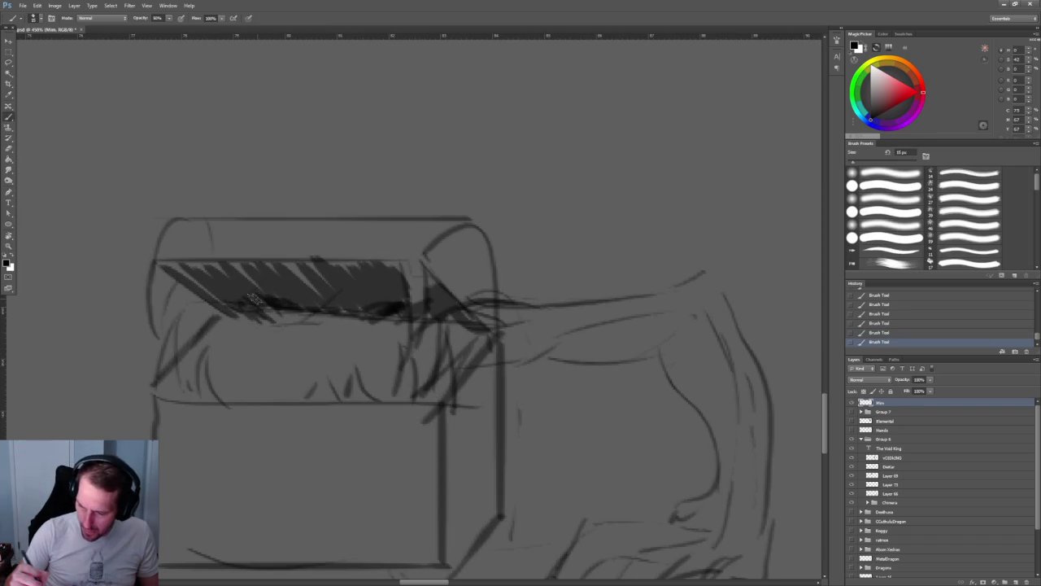
{"action": "left_click_drag", "start_coordinate": [244, 303], "coordinate": [313, 322]}
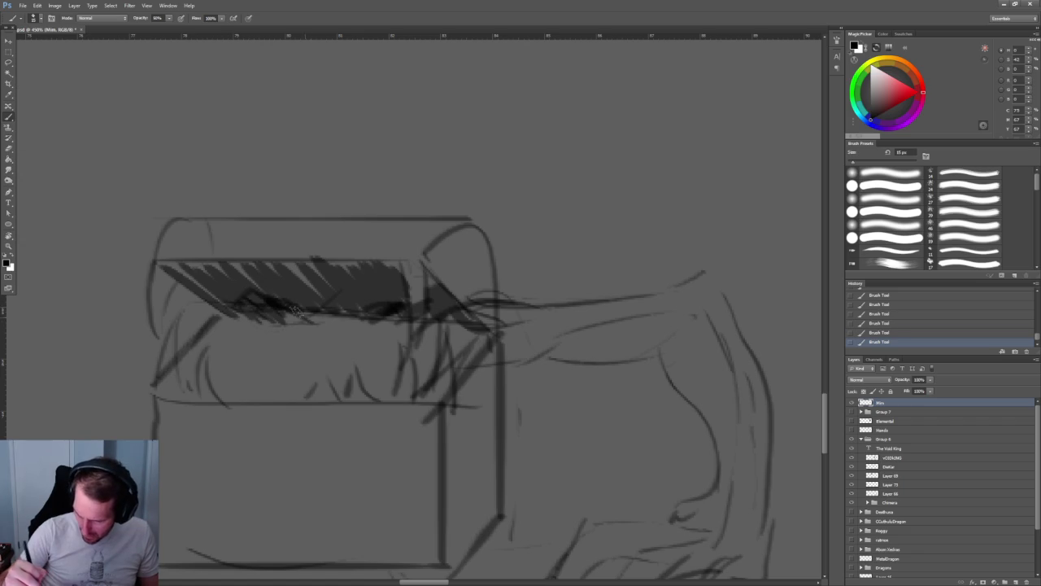
{"action": "mouse_move", "coordinate": [228, 309]}
{"action": "left_mouse_down"}
{"action": "mouse_move", "coordinate": [275, 330]}
{"action": "mouse_move", "coordinate": [410, 299]}
{"action": "mouse_move", "coordinate": [411, 289]}
{"action": "mouse_move", "coordinate": [427, 324]}
{"action": "mouse_move", "coordinate": [437, 324]}
{"action": "mouse_move", "coordinate": [366, 319]}
{"action": "mouse_move", "coordinate": [428, 322]}
{"action": "mouse_move", "coordinate": [383, 319]}
{"action": "left_mouse_up"}
{"action": "key", "text": "e"}
{"action": "key", "text": "b"}
{"action": "mouse_move", "coordinate": [291, 316]}
{"action": "left_mouse_down"}
{"action": "mouse_move", "coordinate": [255, 308]}
{"action": "mouse_move", "coordinate": [296, 324]}
{"action": "left_mouse_up"}
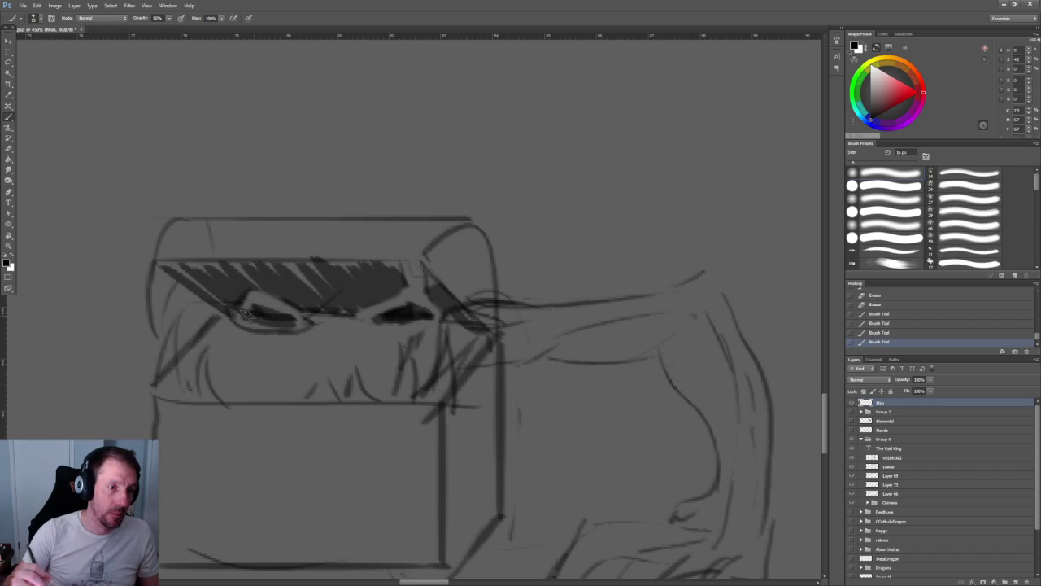
{"action": "left_click_drag", "start_coordinate": [425, 291], "coordinate": [374, 256]}
{"action": "key", "text": "z"}
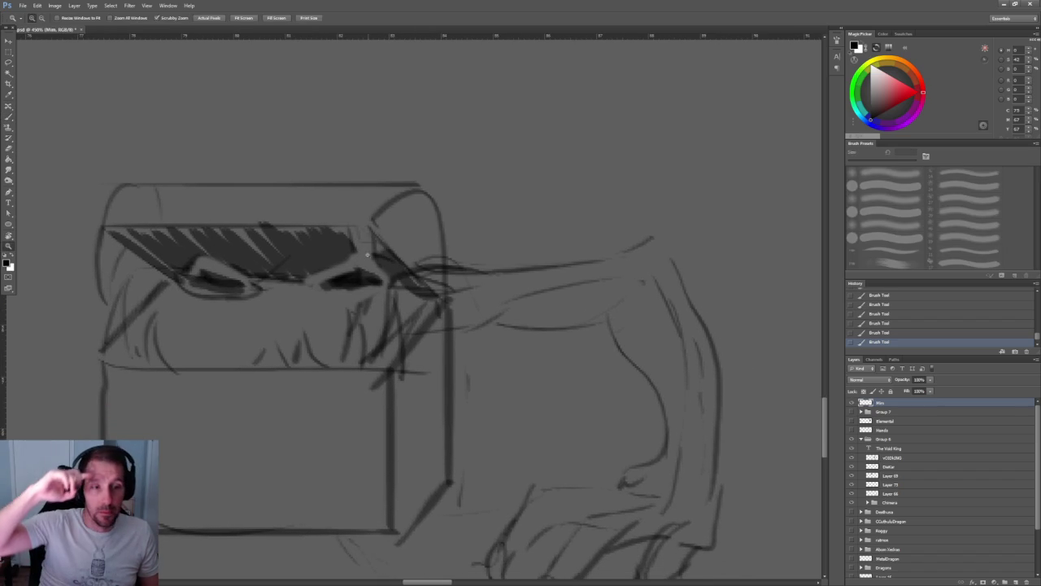
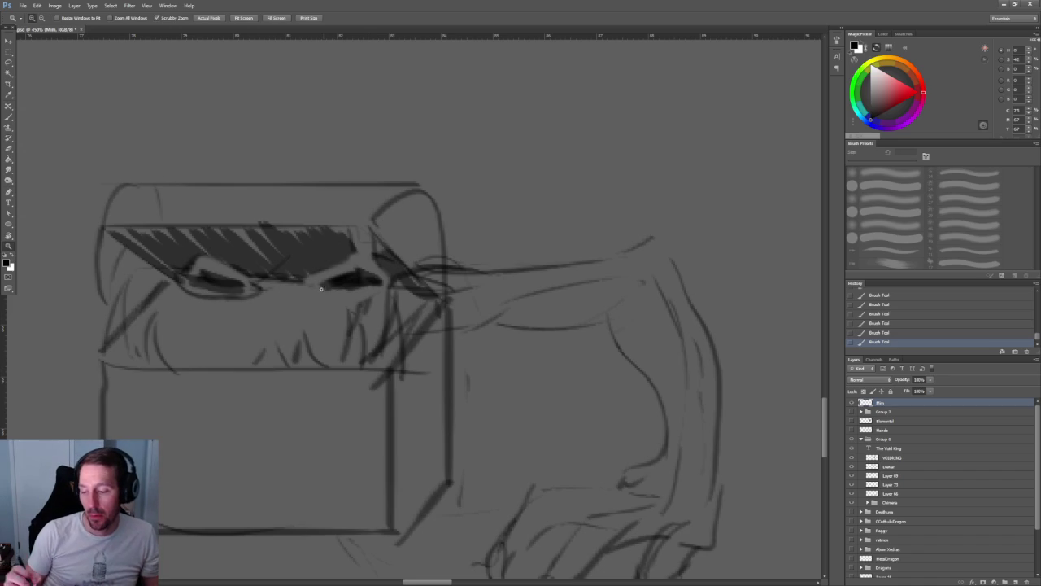
- Darken and thicken both eyes and their upper and lower lids on the chest sketch
{"action": "left_click_drag", "start_coordinate": [318, 287], "coordinate": [382, 262]}
{"action": "left_click_drag", "start_coordinate": [315, 287], "coordinate": [411, 265]}
{"action": "left_click_drag", "start_coordinate": [373, 202], "coordinate": [368, 272]}
{"action": "left_click_drag", "start_coordinate": [407, 220], "coordinate": [378, 267]}
{"action": "left_click_drag", "start_coordinate": [362, 218], "coordinate": [391, 269]}
{"action": "left_click_drag", "start_coordinate": [134, 280], "coordinate": [232, 238]}
{"action": "left_click_drag", "start_coordinate": [151, 262], "coordinate": [189, 236]}
{"action": "mouse_move", "coordinate": [257, 306]}
{"action": "left_mouse_down"}
{"action": "mouse_move", "coordinate": [318, 290]}
{"action": "mouse_move", "coordinate": [368, 254]}
{"action": "mouse_move", "coordinate": [290, 295]}
{"action": "left_mouse_up"}
{"action": "mouse_move", "coordinate": [431, 276]}
{"action": "left_mouse_down"}
{"action": "mouse_move", "coordinate": [376, 302]}
{"action": "mouse_move", "coordinate": [322, 285]}
{"action": "mouse_move", "coordinate": [403, 307]}
{"action": "mouse_move", "coordinate": [411, 281]}
{"action": "left_mouse_up"}
- Shade around the eyes, draw a dark brow line, and hatch inside the right eye
{"action": "left_click_drag", "start_coordinate": [342, 267], "coordinate": [358, 252]}
{"action": "mouse_move", "coordinate": [136, 275]}
{"action": "left_mouse_down"}
{"action": "mouse_move", "coordinate": [197, 285]}
{"action": "mouse_move", "coordinate": [160, 286]}
{"action": "left_mouse_up"}
{"action": "mouse_move", "coordinate": [159, 297]}
{"action": "left_mouse_down"}
{"action": "mouse_move", "coordinate": [220, 290]}
{"action": "mouse_move", "coordinate": [154, 277]}
{"action": "mouse_move", "coordinate": [187, 305]}
{"action": "mouse_move", "coordinate": [183, 281]}
{"action": "left_mouse_up"}
{"action": "left_click_drag", "start_coordinate": [254, 248], "coordinate": [345, 268]}
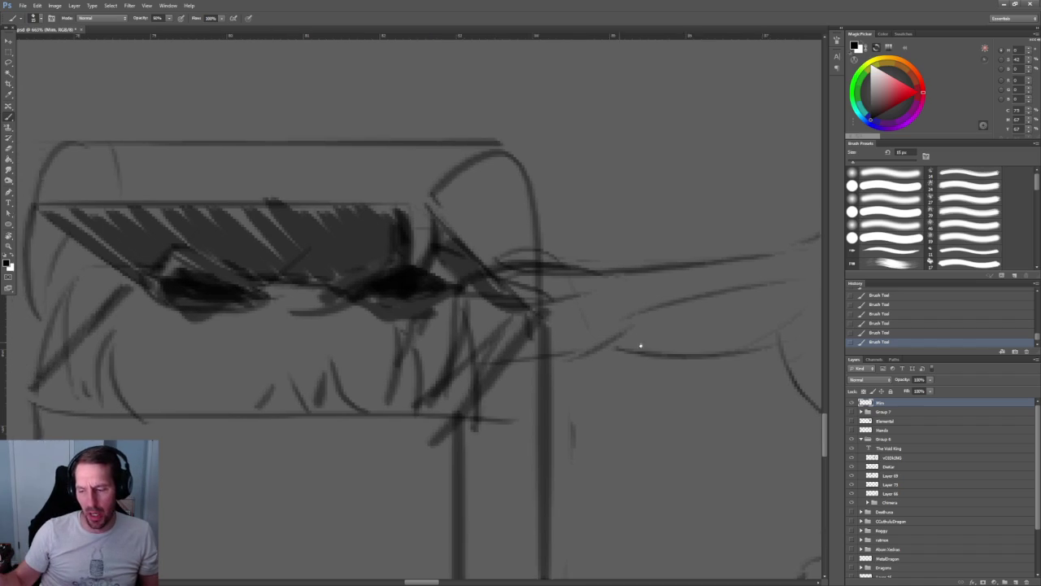
{"action": "left_click_drag", "start_coordinate": [487, 213], "coordinate": [99, 216]}
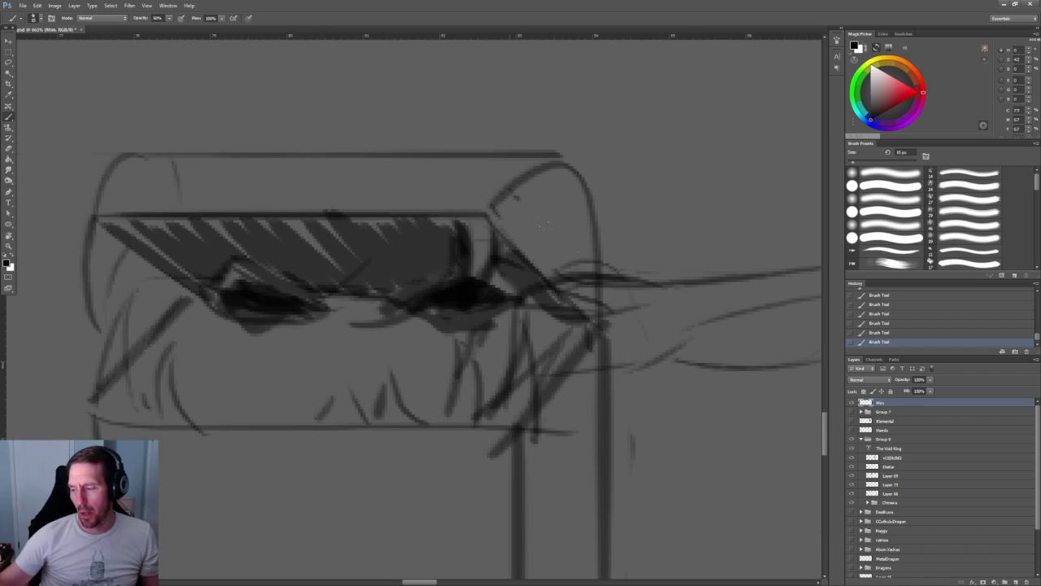
{"action": "left_click_drag", "start_coordinate": [518, 198], "coordinate": [603, 277]}
{"action": "left_click_drag", "start_coordinate": [533, 177], "coordinate": [594, 242]}
{"action": "left_click_drag", "start_coordinate": [368, 270], "coordinate": [424, 218]}
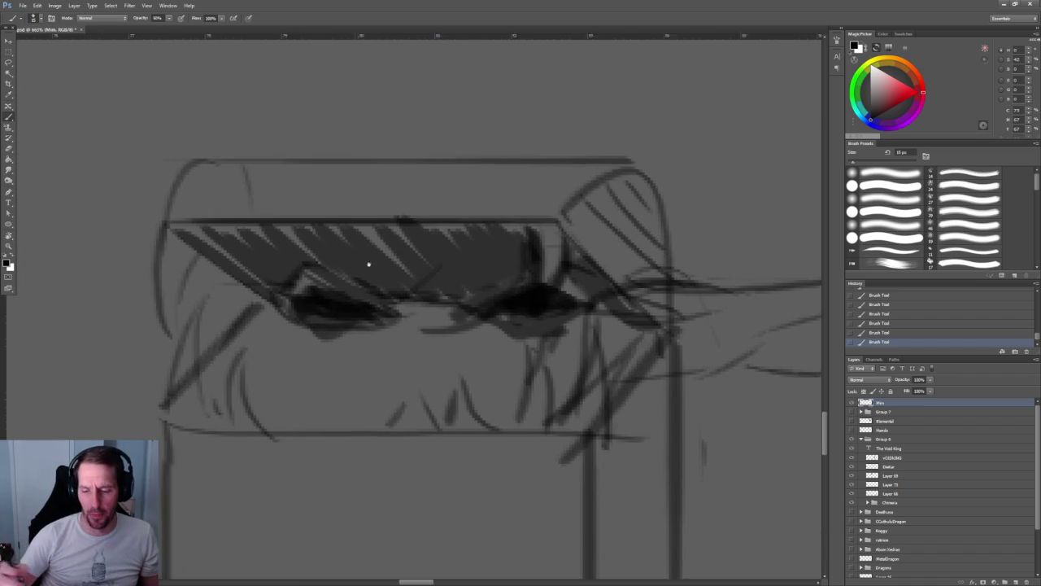
- Raise the brush to 20 px and hatch the chest front under the lid
{"action": "scroll", "coordinate": [361, 179], "scroll_direction": "down", "scroll_amount": 5, "text": "alt"}
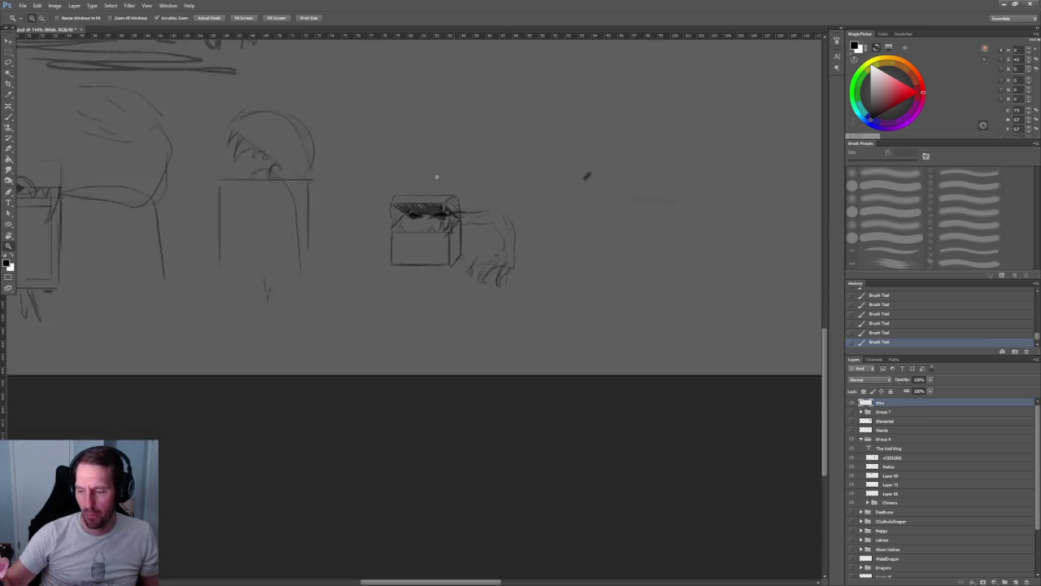
{"action": "scroll", "coordinate": [481, 190], "scroll_direction": "up", "scroll_amount": 4, "text": "alt"}
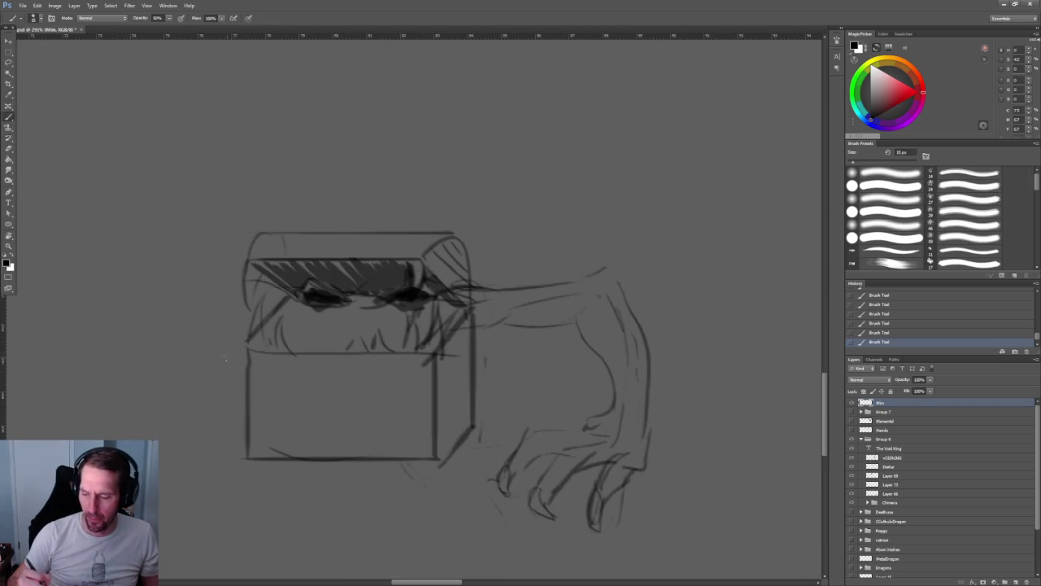
{"action": "left_click_drag", "start_coordinate": [520, 324], "coordinate": [455, 298]}
{"action": "key", "text": "bracketright"}
{"action": "mouse_move", "coordinate": [236, 269]}
{"action": "left_mouse_down"}
{"action": "mouse_move", "coordinate": [202, 313]}
{"action": "mouse_move", "coordinate": [239, 298]}
{"action": "left_mouse_up"}
{"action": "mouse_move", "coordinate": [273, 277]}
{"action": "left_mouse_down"}
{"action": "mouse_move", "coordinate": [226, 319]}
{"action": "mouse_move", "coordinate": [239, 317]}
{"action": "left_mouse_up"}
{"action": "mouse_move", "coordinate": [282, 277]}
{"action": "left_mouse_down"}
{"action": "mouse_move", "coordinate": [245, 322]}
{"action": "mouse_move", "coordinate": [259, 321]}
{"action": "left_mouse_up"}
{"action": "mouse_move", "coordinate": [308, 274]}
{"action": "left_mouse_down"}
{"action": "mouse_move", "coordinate": [274, 317]}
{"action": "mouse_move", "coordinate": [288, 314]}
{"action": "left_mouse_up"}
{"action": "mouse_move", "coordinate": [345, 275]}
{"action": "left_mouse_down"}
{"action": "mouse_move", "coordinate": [309, 309]}
{"action": "mouse_move", "coordinate": [304, 298]}
{"action": "left_mouse_up"}
{"action": "left_click_drag", "start_coordinate": [301, 278], "coordinate": [232, 322]}
{"action": "left_click_drag", "start_coordinate": [265, 280], "coordinate": [309, 275]}
- Draw two long curved tendrils sweeping across the chest front
{"action": "mouse_move", "coordinate": [295, 320]}
{"action": "left_mouse_down"}
{"action": "mouse_move", "coordinate": [272, 472]}
{"action": "mouse_move", "coordinate": [192, 494]}
{"action": "mouse_move", "coordinate": [160, 488]}
{"action": "left_mouse_up"}
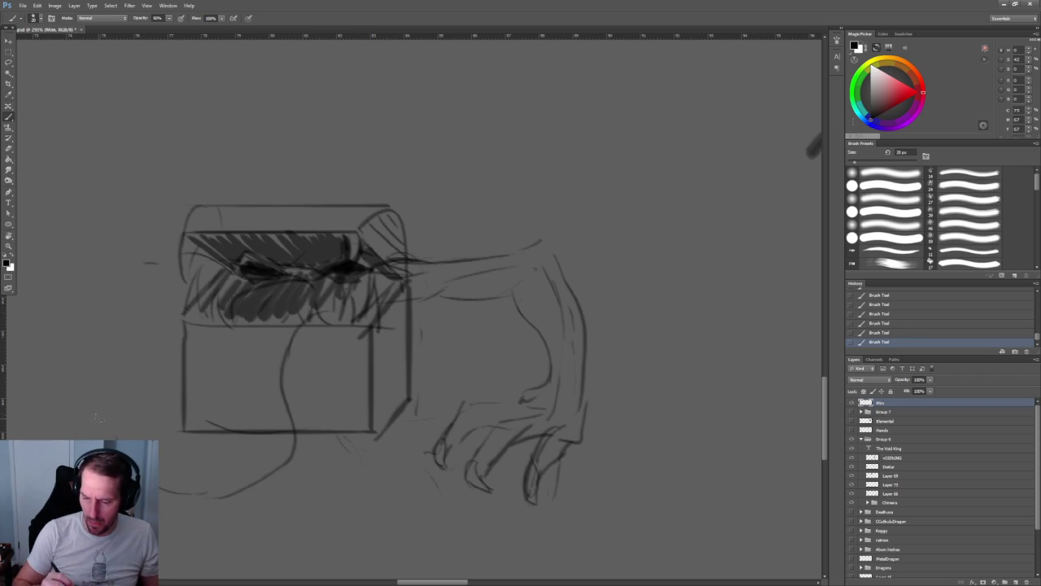
{"action": "mouse_move", "coordinate": [102, 429]}
{"action": "left_mouse_down"}
{"action": "mouse_move", "coordinate": [236, 364]}
{"action": "mouse_move", "coordinate": [222, 318]}
{"action": "left_mouse_up"}
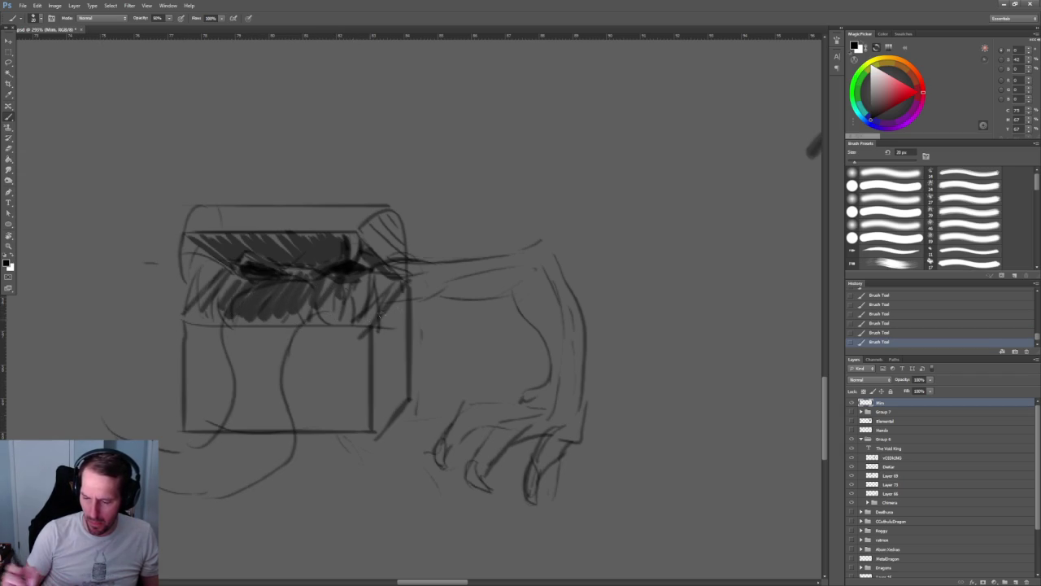
{"action": "left_click_drag", "start_coordinate": [379, 316], "coordinate": [522, 232], "text": "ctrl"}
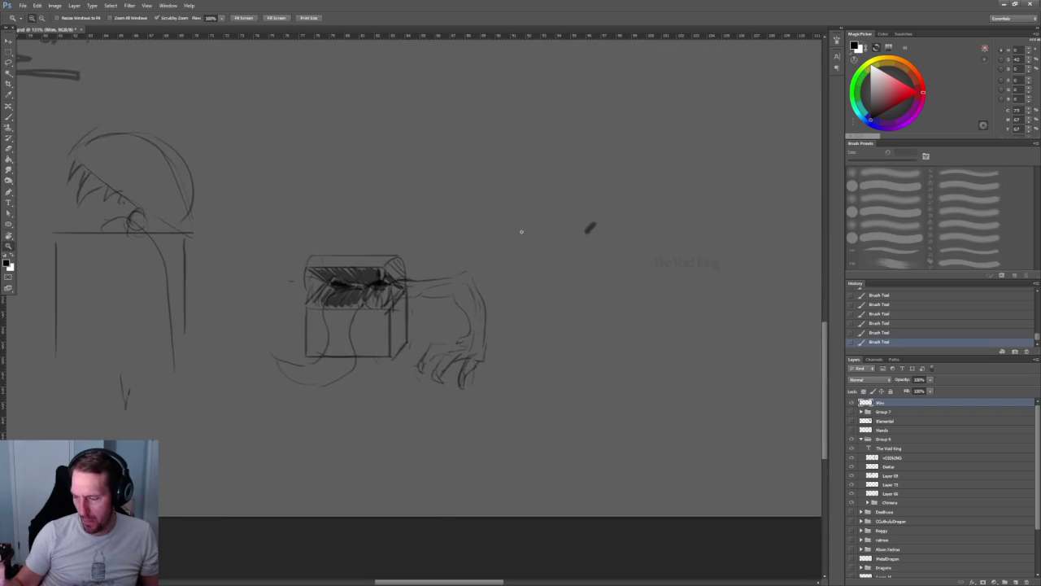
{"action": "scroll", "coordinate": [525, 244], "scroll_direction": "up", "scroll_amount": 3, "text": "alt"}
{"action": "scroll", "coordinate": [521, 272], "scroll_direction": "up", "scroll_amount": 2, "text": "alt"}
{"action": "mouse_move", "coordinate": [520, 272]}
{"action": "left_mouse_down"}
{"action": "mouse_move", "coordinate": [620, 228]}
{"action": "mouse_move", "coordinate": [602, 202]}
{"action": "left_mouse_up"}
{"action": "key", "text": "b"}
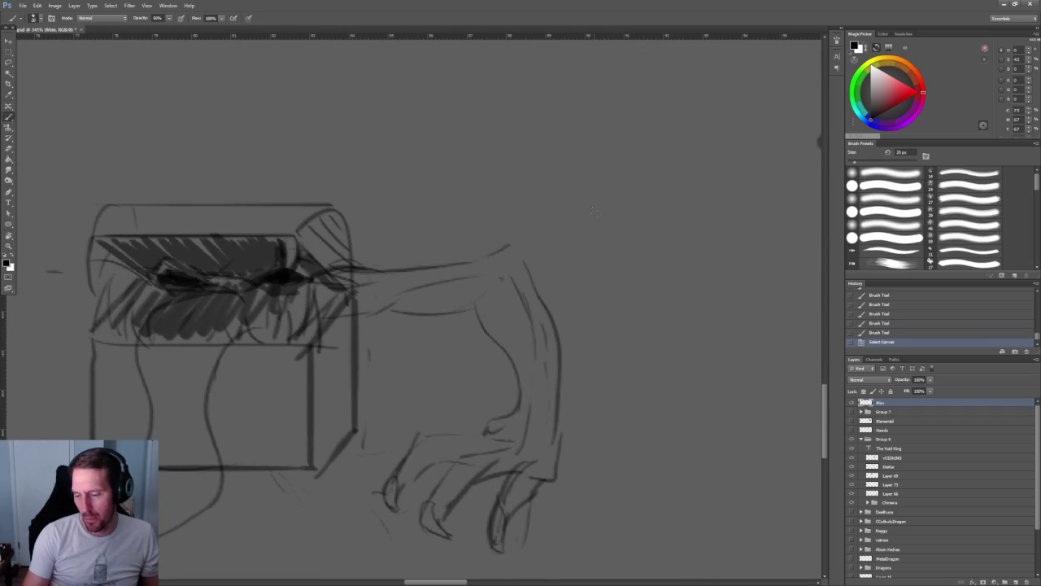
- Erase the chest-creature sketch from its layer
{"action": "key", "text": "Delete"}
{"action": "scroll", "coordinate": [457, 248], "scroll_direction": "down", "scroll_amount": 7, "text": "alt"}
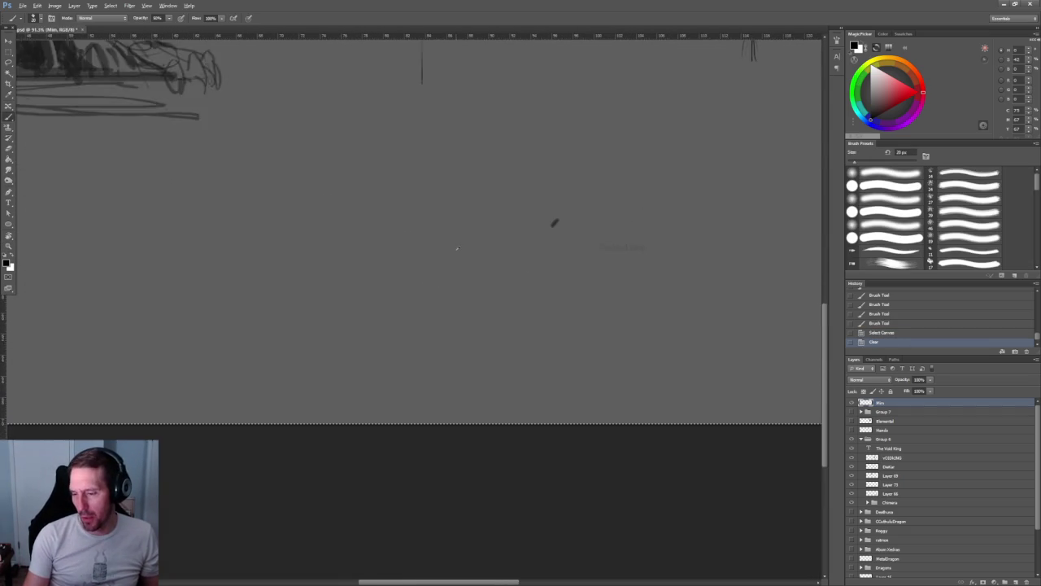
{"action": "scroll", "coordinate": [457, 248], "scroll_direction": "down", "scroll_amount": 1, "text": "alt"}
{"action": "scroll", "coordinate": [523, 231], "scroll_direction": "down", "scroll_amount": 1, "text": "alt"}
{"action": "scroll", "coordinate": [390, 414], "scroll_direction": "up", "scroll_amount": 2}
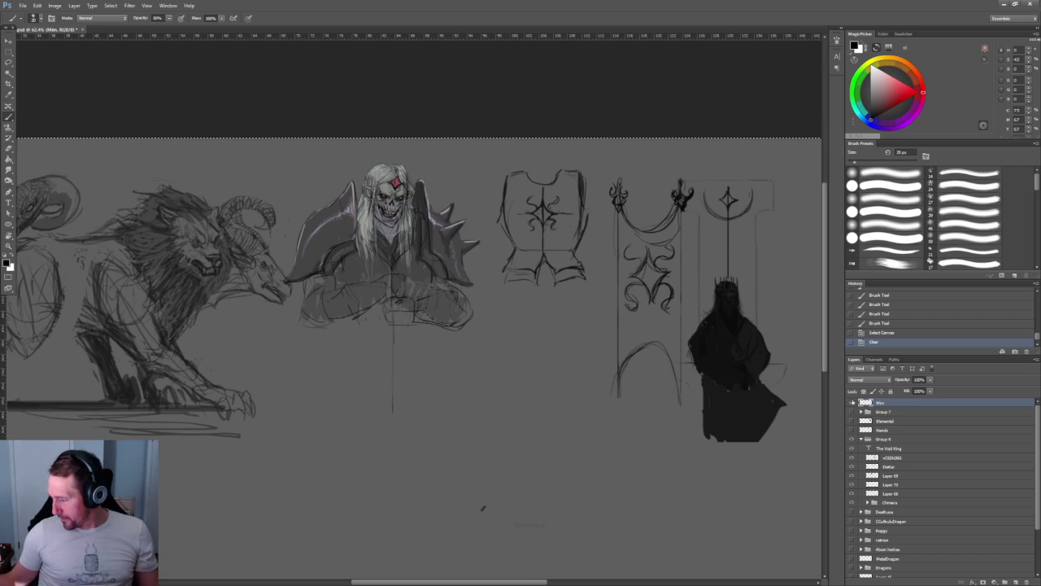
- Make the hidden winged harpy sketch in Group 7 visible beside the lion
{"action": "left_click", "coordinate": [852, 411]}
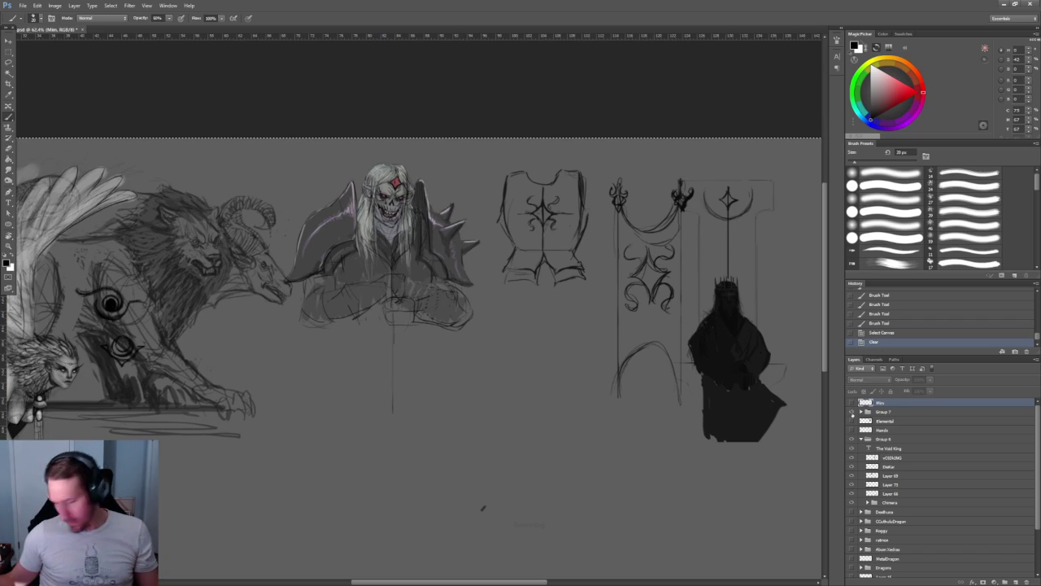
{"action": "mouse_move", "coordinate": [242, 378]}
{"action": "left_mouse_down"}
{"action": "mouse_move", "coordinate": [323, 295]}
{"action": "mouse_move", "coordinate": [396, 284]}
{"action": "left_mouse_up"}
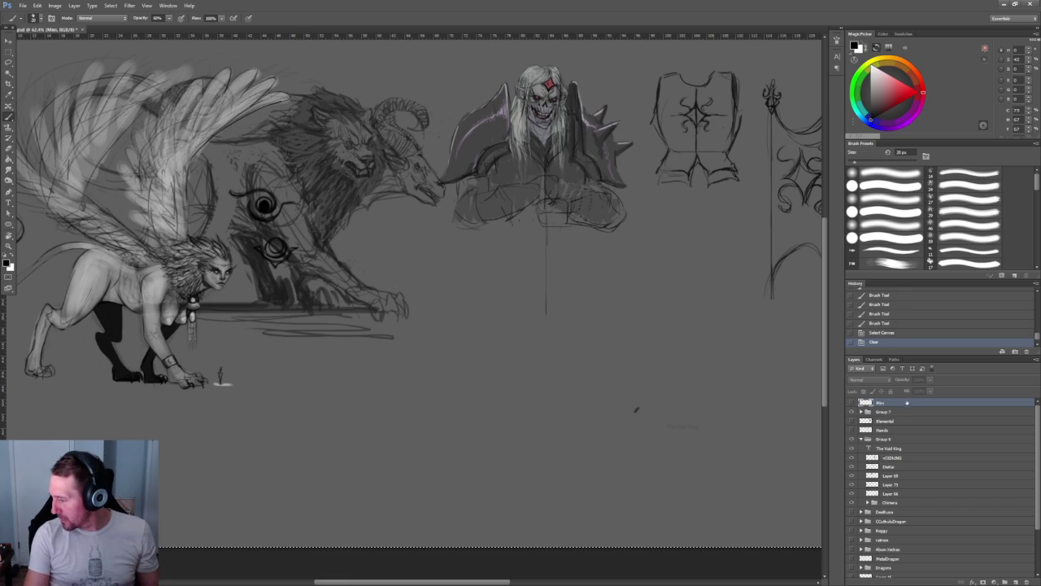
{"action": "left_click", "coordinate": [852, 412]}
{"action": "left_click", "coordinate": [852, 412]}
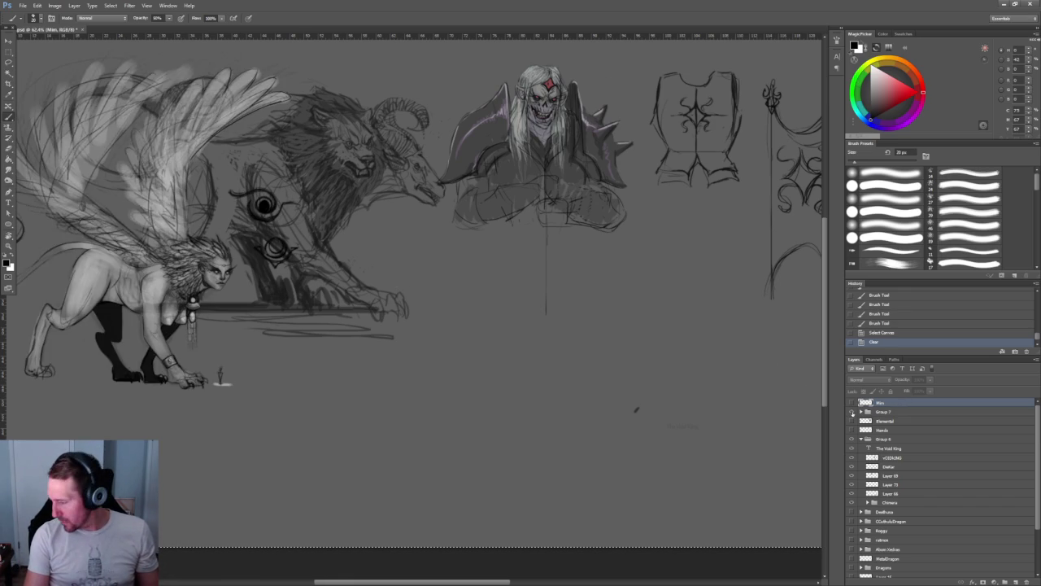
- Check Group 6's sketches by toggling its visibility, then expand the group
{"action": "left_click", "coordinate": [861, 438]}
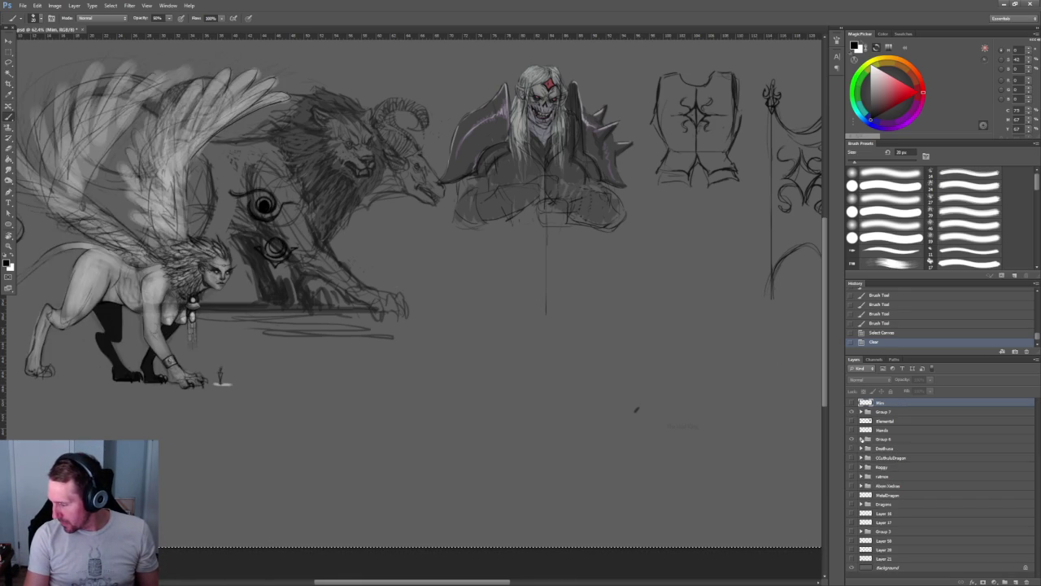
{"action": "left_click", "coordinate": [852, 439]}
{"action": "left_click", "coordinate": [851, 438]}
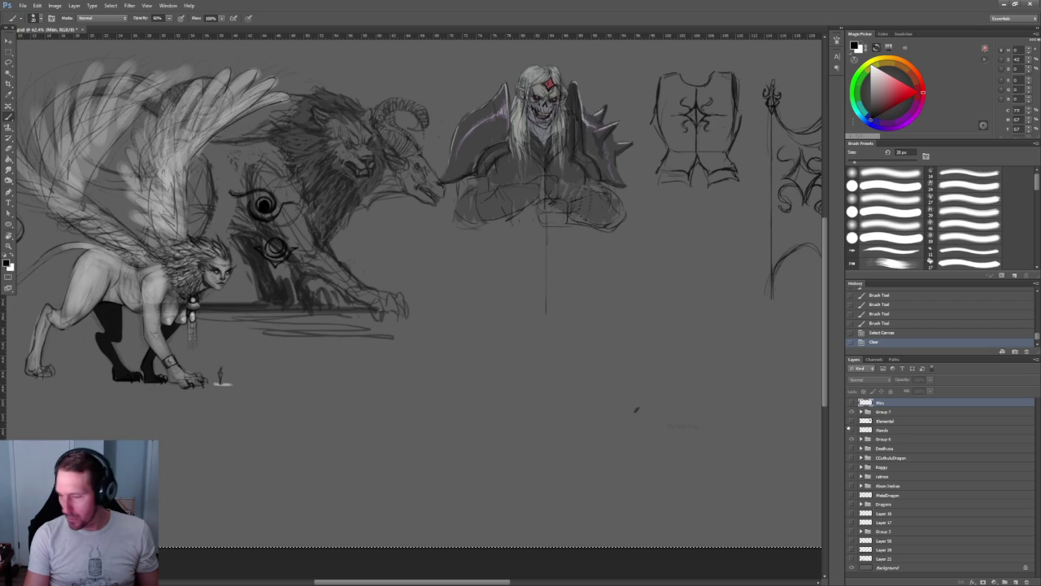
{"action": "left_click", "coordinate": [861, 439]}
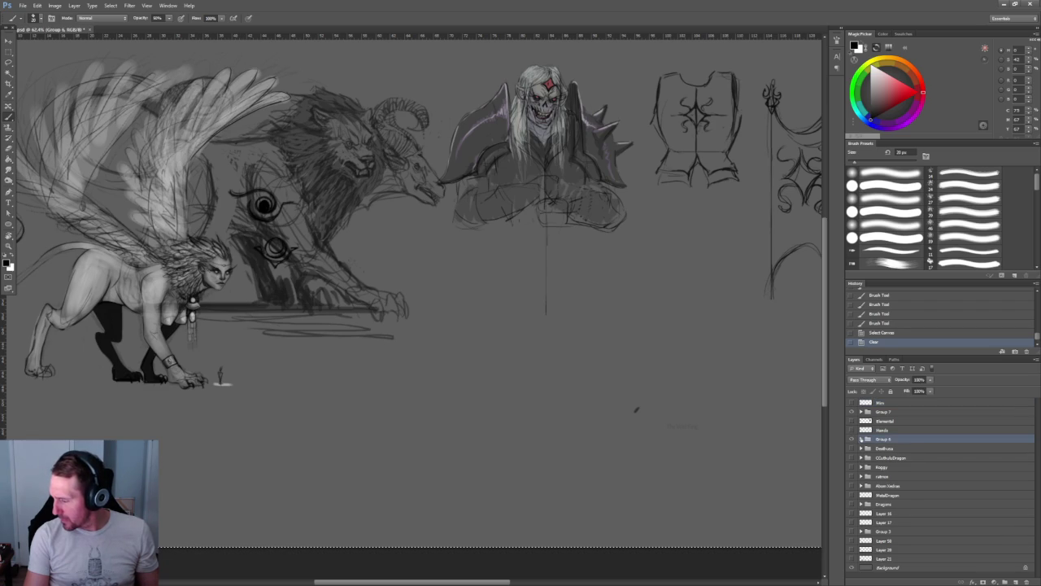
{"action": "left_click", "coordinate": [862, 438]}
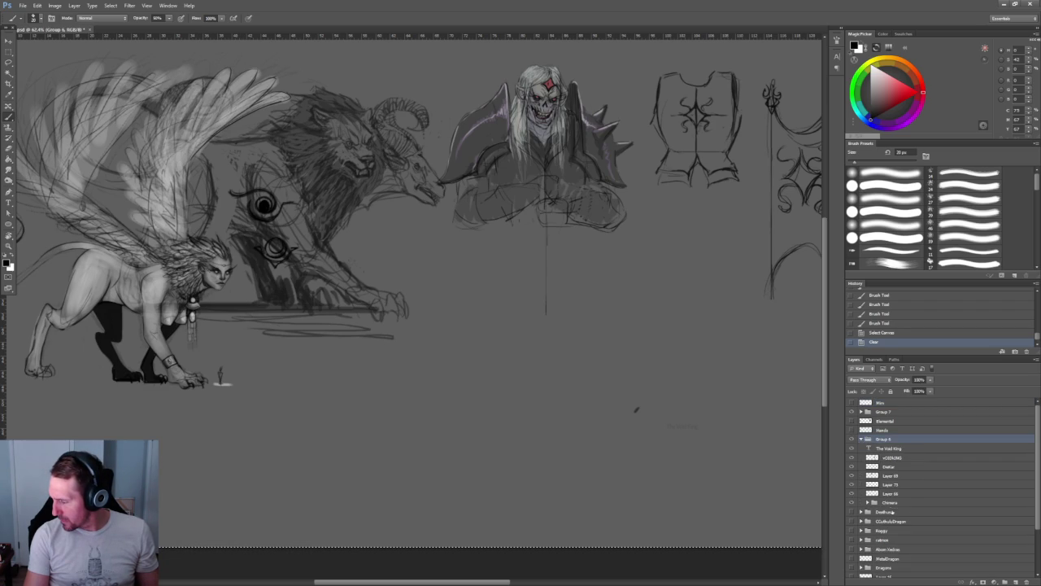
- Move the Chimera group up the stack to sit just under Group 7
{"action": "mouse_move", "coordinate": [901, 503]}
{"action": "left_mouse_down"}
{"action": "mouse_move", "coordinate": [902, 400]}
{"action": "mouse_move", "coordinate": [901, 411]}
{"action": "left_mouse_up"}
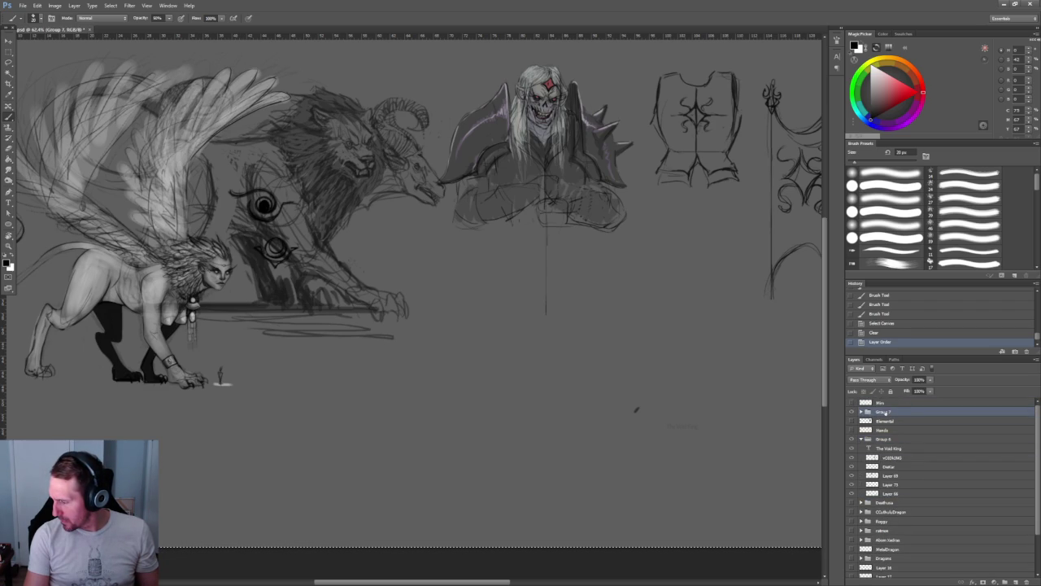
{"action": "key", "text": "ctrl+z"}
{"action": "left_click_drag", "start_coordinate": [906, 503], "coordinate": [917, 431]}
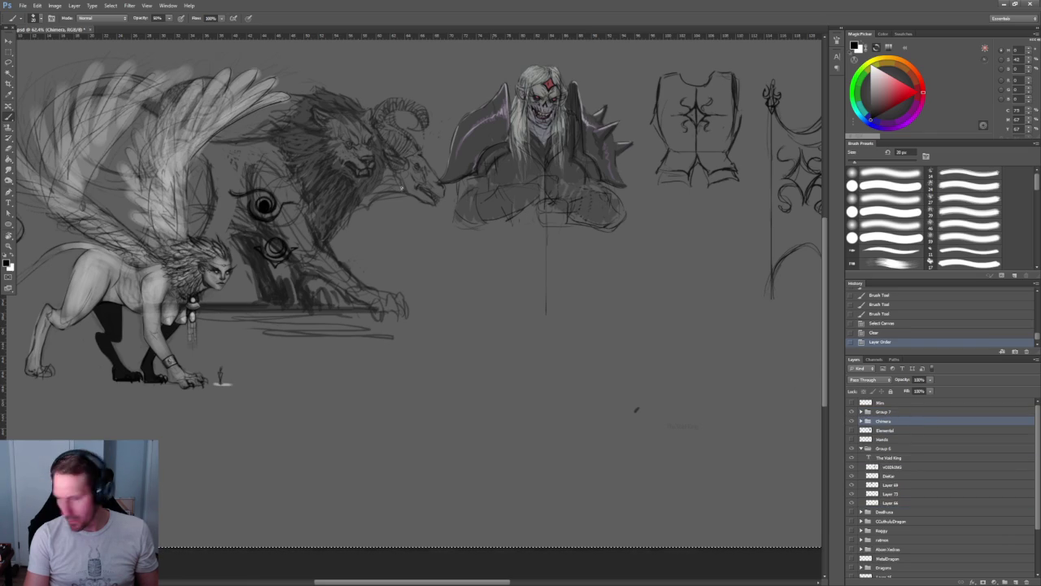
- Try moving the Chimera group with the Move tool and dismiss the resulting error
{"action": "key", "text": "v"}
{"action": "left_click", "coordinate": [262, 169]}
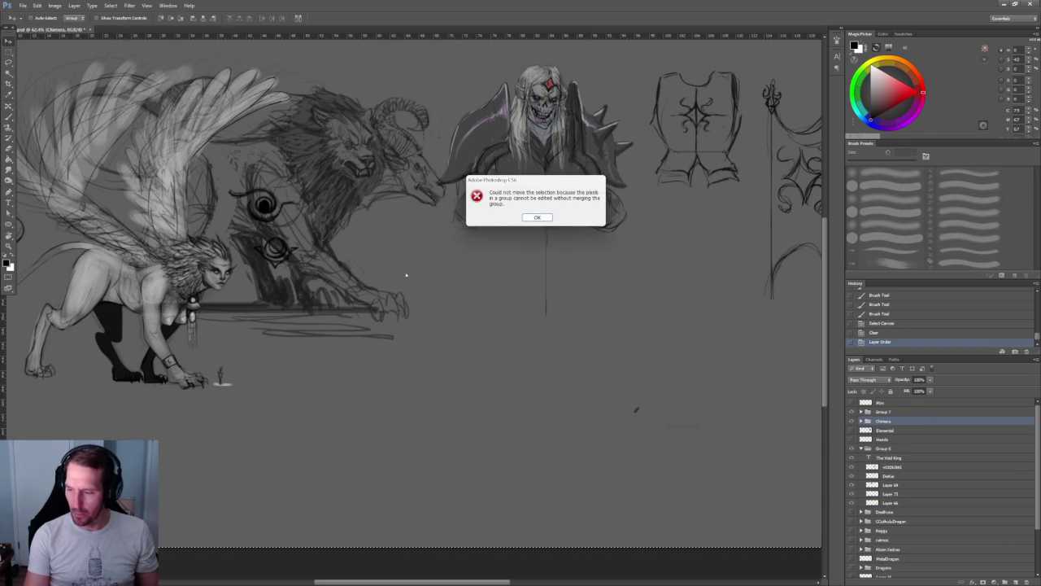
{"action": "key", "text": "Return"}
{"action": "left_click", "coordinate": [636, 409]}
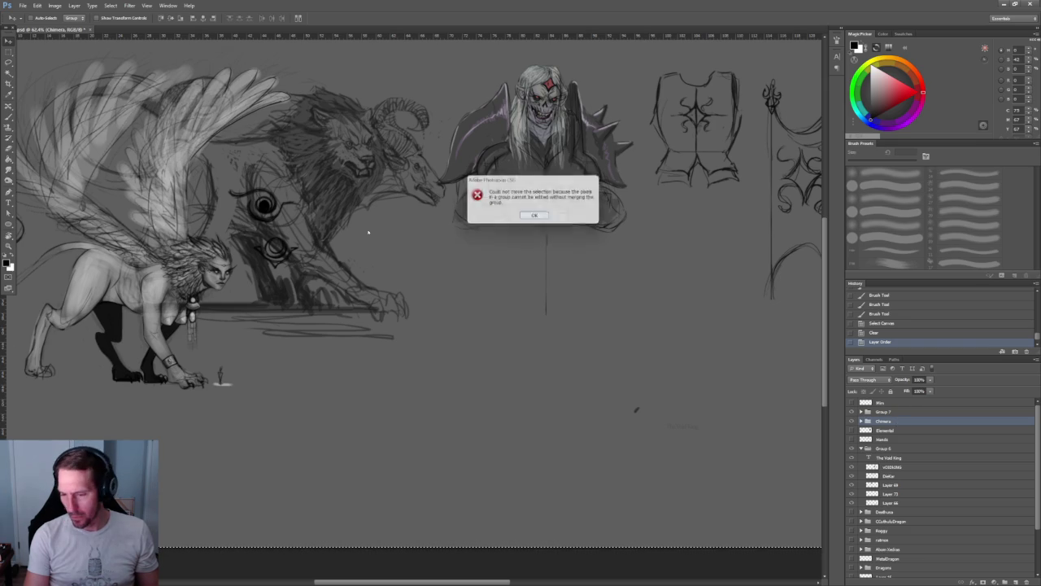
{"action": "key", "text": "Return"}
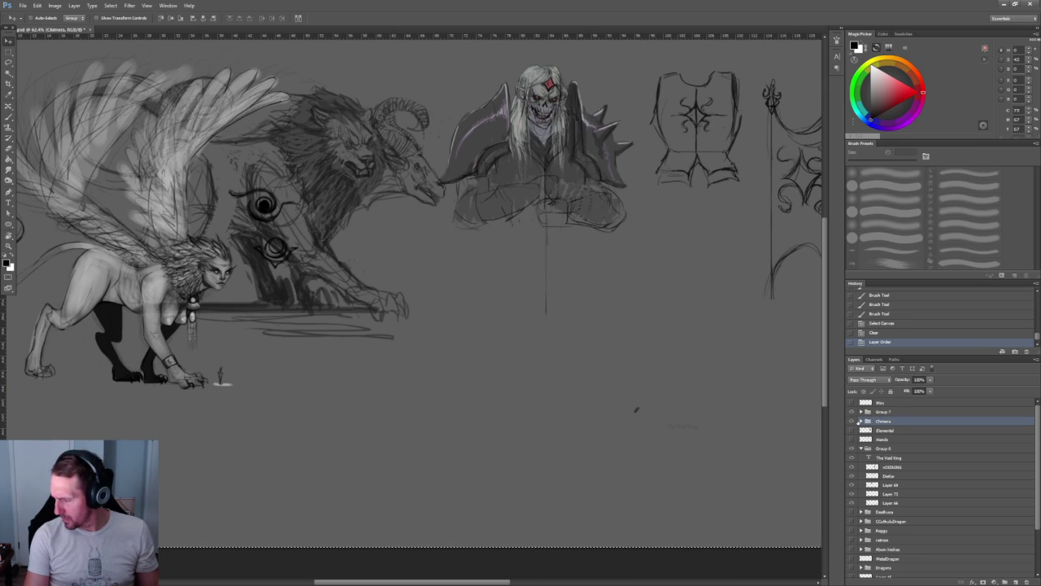
- Select Layers 64 and 65 and drag the lion chimera down-right below the skull-faced figure
{"action": "left_click", "coordinate": [862, 421]}
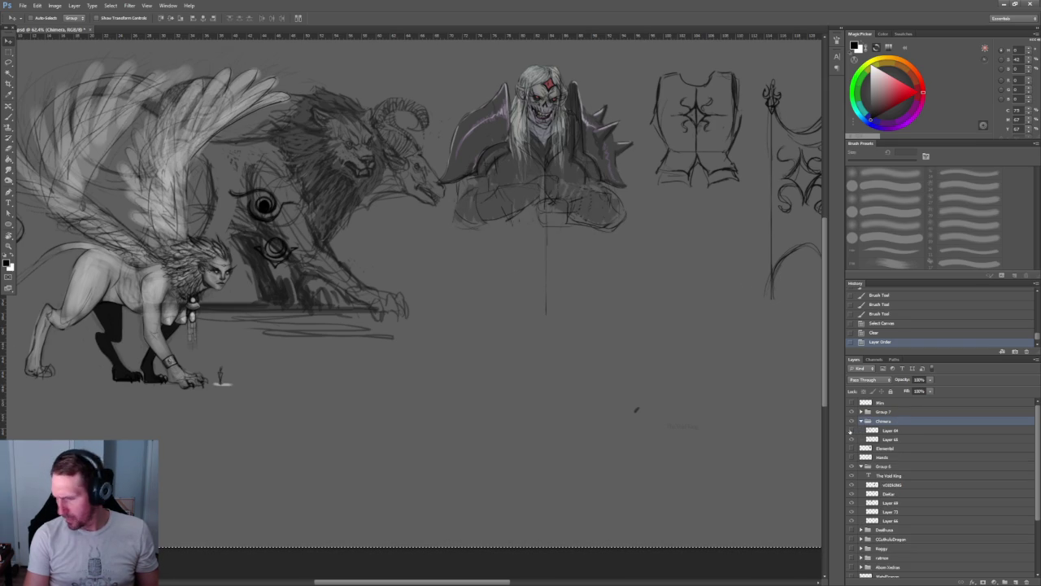
{"action": "left_click", "coordinate": [930, 440]}
{"action": "left_click", "coordinate": [930, 430], "text": "shift"}
{"action": "left_click_drag", "start_coordinate": [285, 147], "coordinate": [601, 252]}
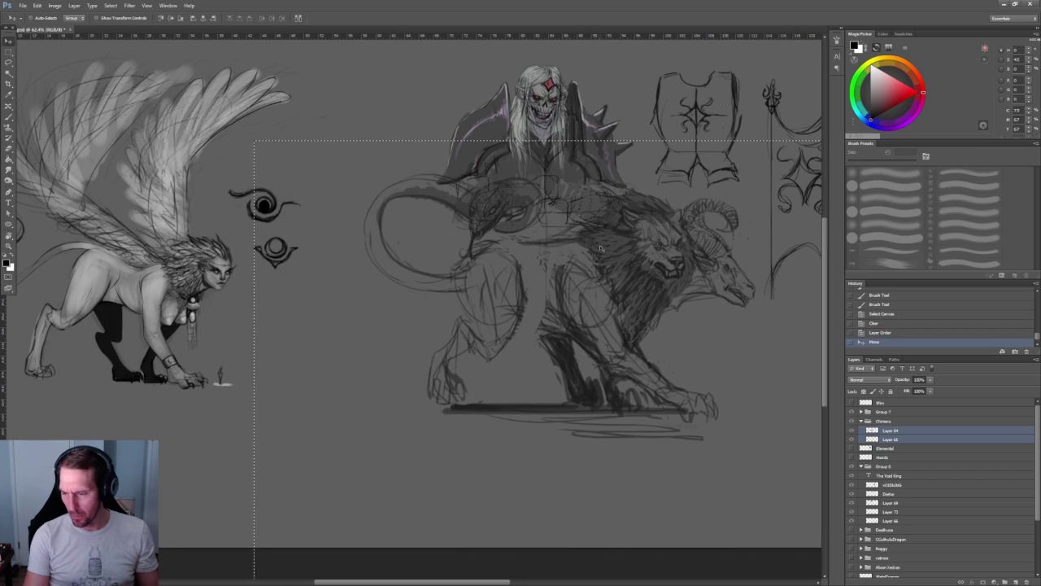
{"action": "key", "text": "ctrl+d"}
{"action": "mouse_move", "coordinate": [682, 265]}
{"action": "left_mouse_down"}
{"action": "mouse_move", "coordinate": [530, 302]}
{"action": "mouse_move", "coordinate": [256, 291]}
{"action": "mouse_move", "coordinate": [244, 313]}
{"action": "mouse_move", "coordinate": [442, 303]}
{"action": "mouse_move", "coordinate": [551, 280]}
{"action": "mouse_move", "coordinate": [352, 330]}
{"action": "mouse_move", "coordinate": [319, 389]}
{"action": "mouse_move", "coordinate": [716, 189]}
{"action": "mouse_move", "coordinate": [680, 350]}
{"action": "mouse_move", "coordinate": [249, 440]}
{"action": "mouse_move", "coordinate": [623, 428]}
{"action": "left_mouse_up"}
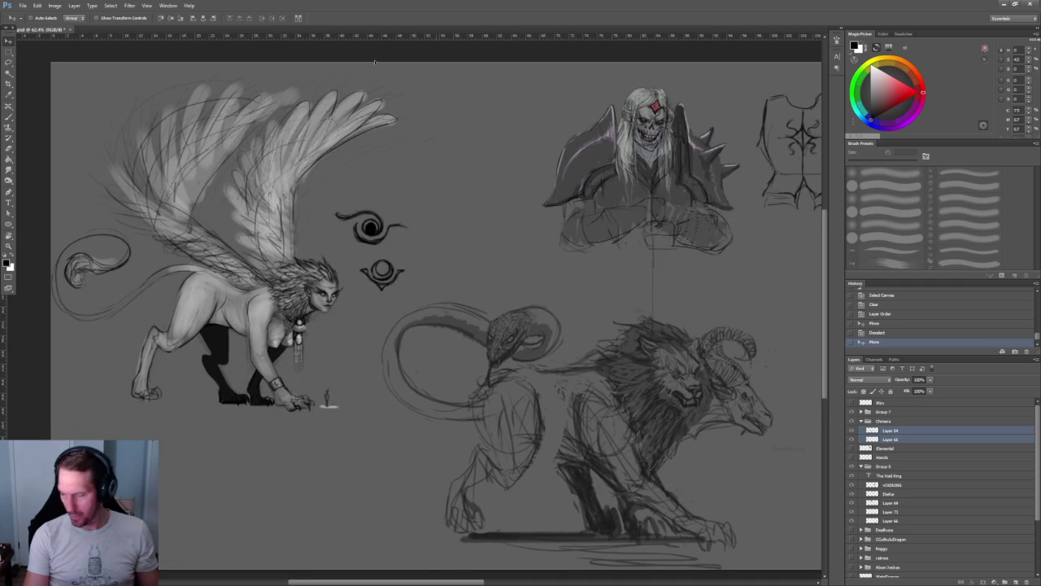
{"action": "scroll", "coordinate": [325, 191], "scroll_direction": "down", "scroll_amount": 1, "text": "alt"}
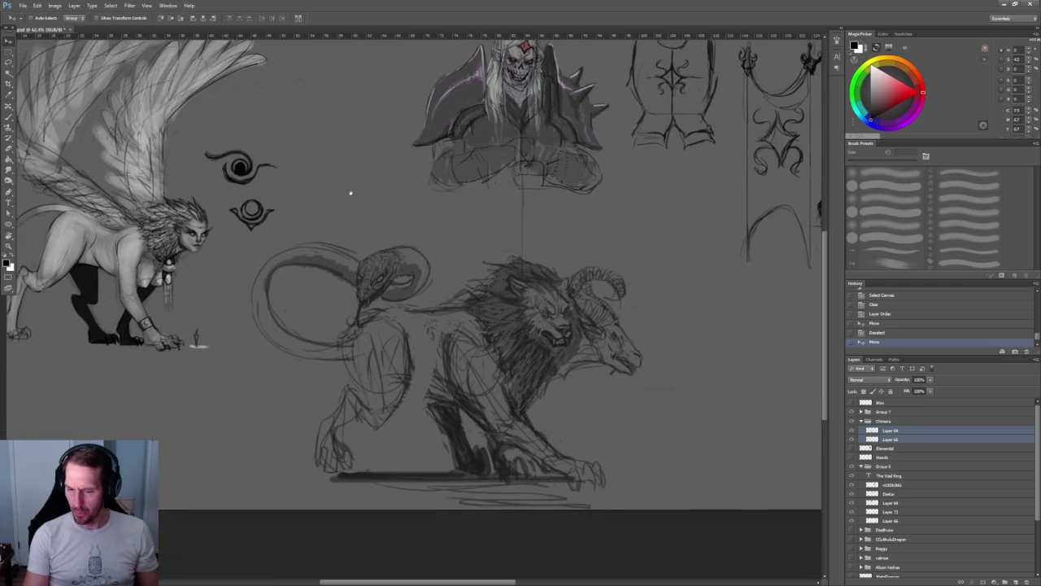
{"action": "scroll", "coordinate": [302, 360], "scroll_direction": "up", "scroll_amount": 1, "text": "alt"}
{"action": "scroll", "coordinate": [272, 159], "scroll_direction": "up", "scroll_amount": 2}
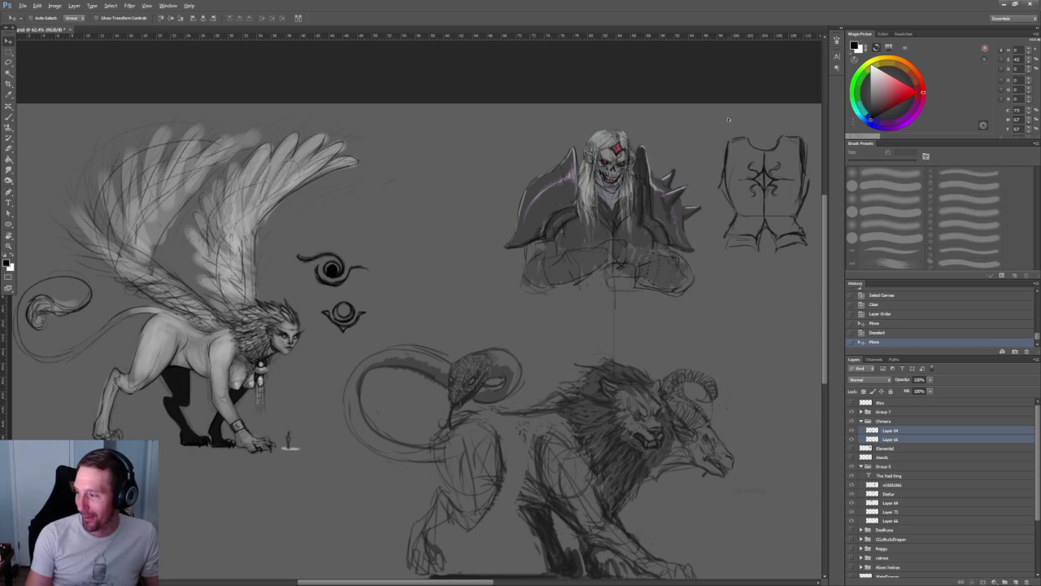
- Select Group 6 via the canvas layer list under the skull character
{"action": "scroll", "coordinate": [700, 175], "scroll_direction": "down", "scroll_amount": 2, "text": "alt"}
{"action": "left_click_drag", "start_coordinate": [719, 162], "coordinate": [425, 142]}
{"action": "scroll", "coordinate": [427, 143], "scroll_direction": "up", "scroll_amount": 1, "text": "alt"}
{"action": "scroll", "coordinate": [431, 145], "scroll_direction": "up", "scroll_amount": 1, "text": "alt"}
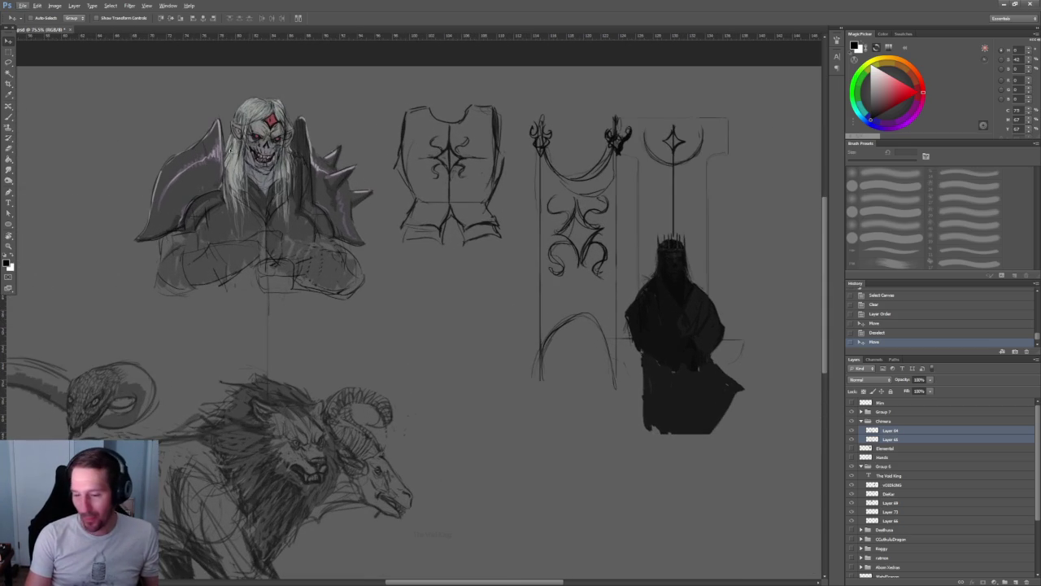
{"action": "right_click", "coordinate": [328, 168]}
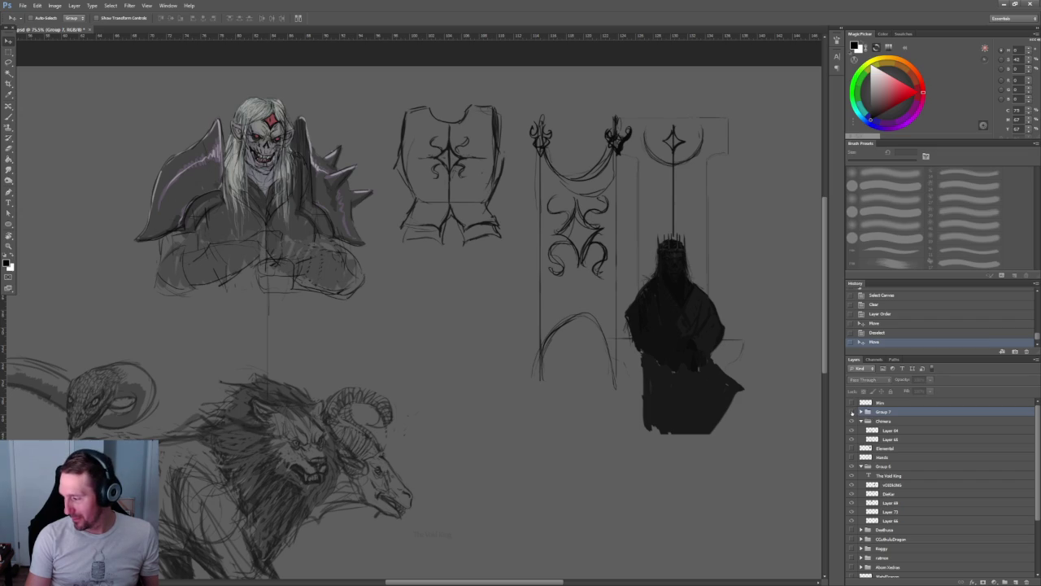
{"action": "right_click", "coordinate": [306, 165]}
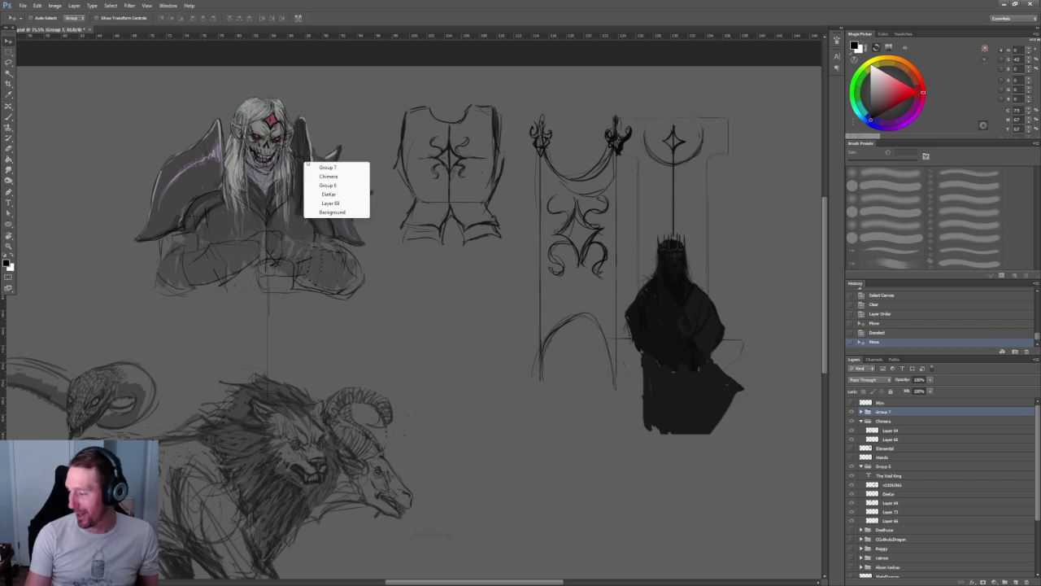
{"action": "left_click", "coordinate": [326, 167]}
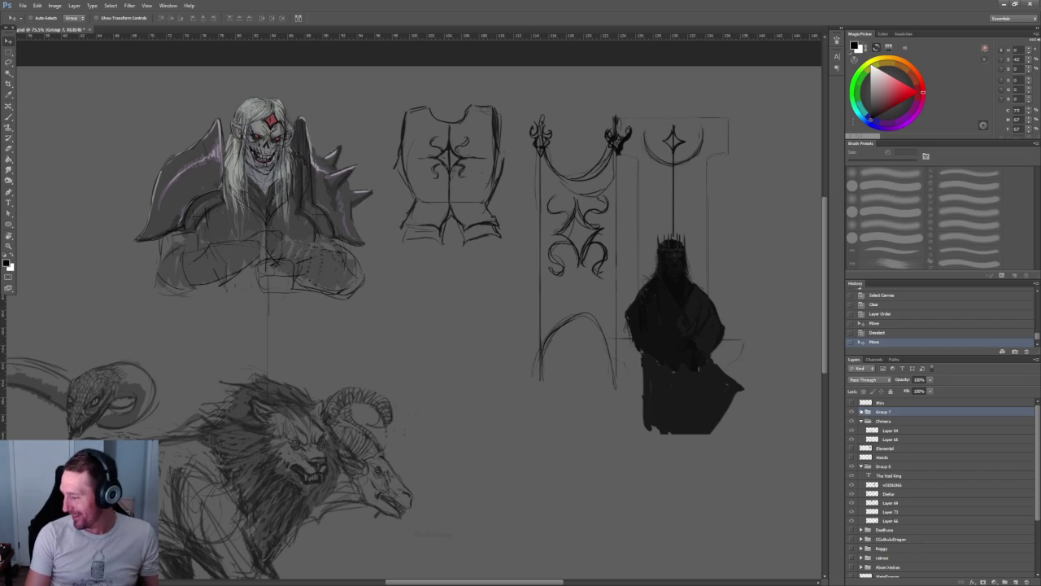
{"action": "right_click", "coordinate": [312, 168]}
{"action": "left_click", "coordinate": [334, 192]}
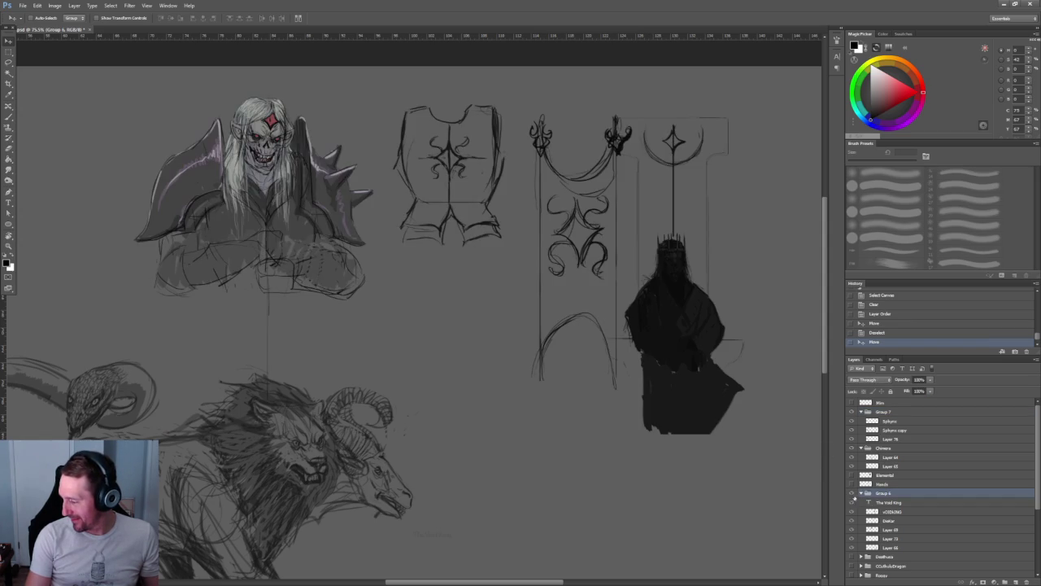
- Rename Group 6 to 'Eltail' and add a new empty layer above The Void King
{"action": "double_click", "coordinate": [883, 493]}
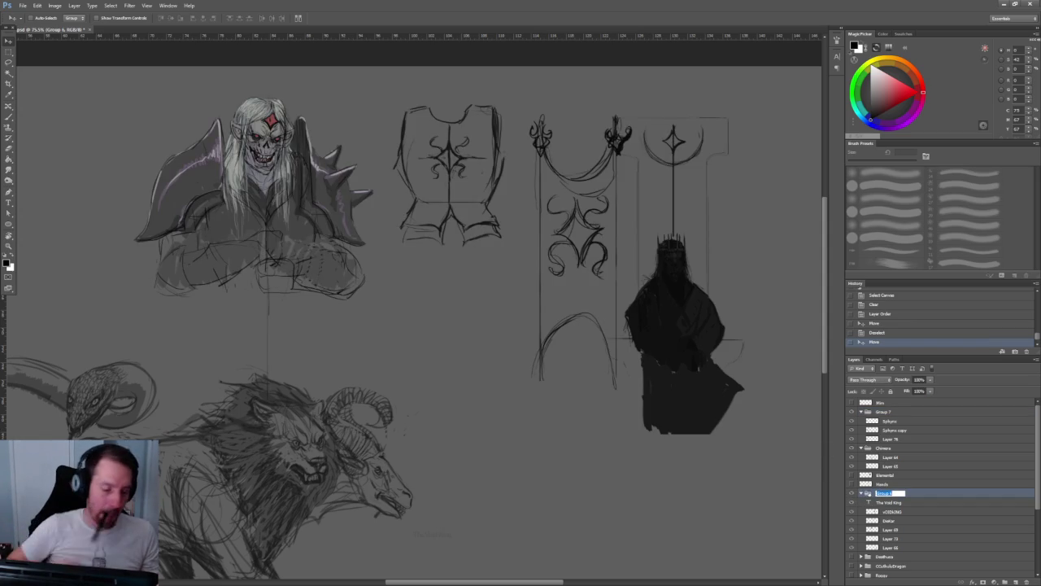
{"action": "type", "text": "Eltail"}
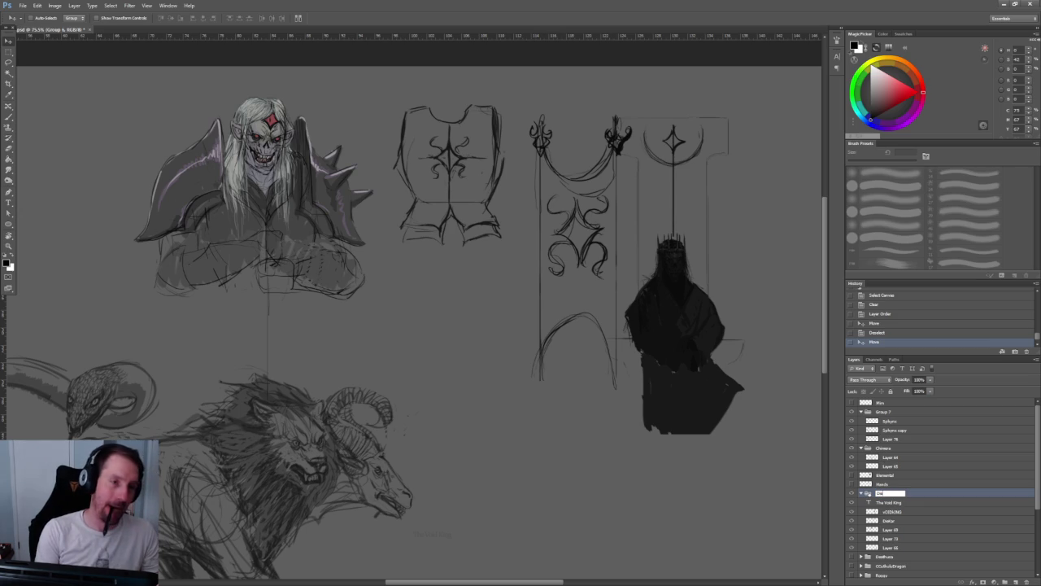
{"action": "key", "text": "Return"}
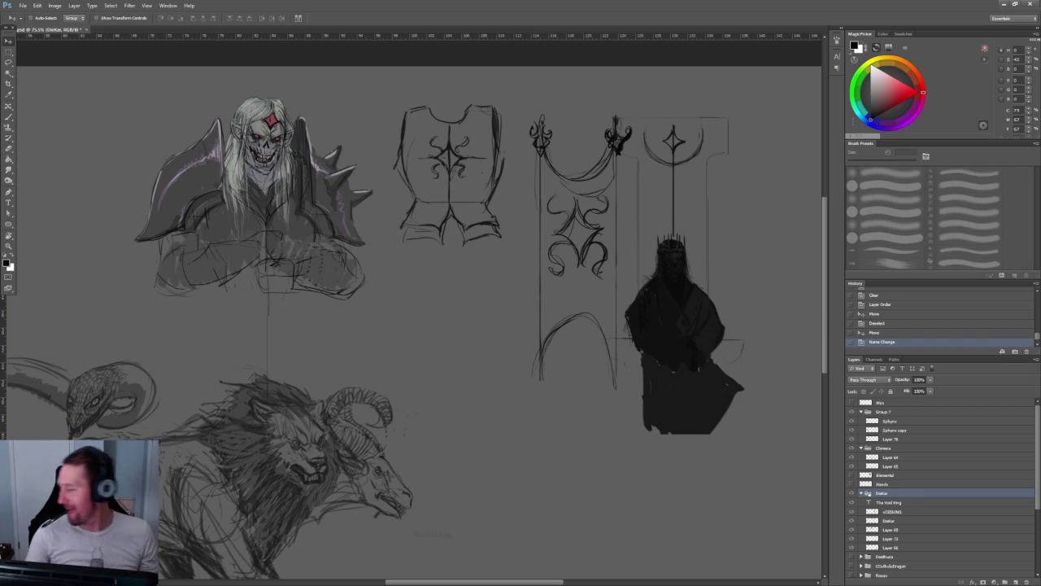
{"action": "left_click", "coordinate": [912, 505]}
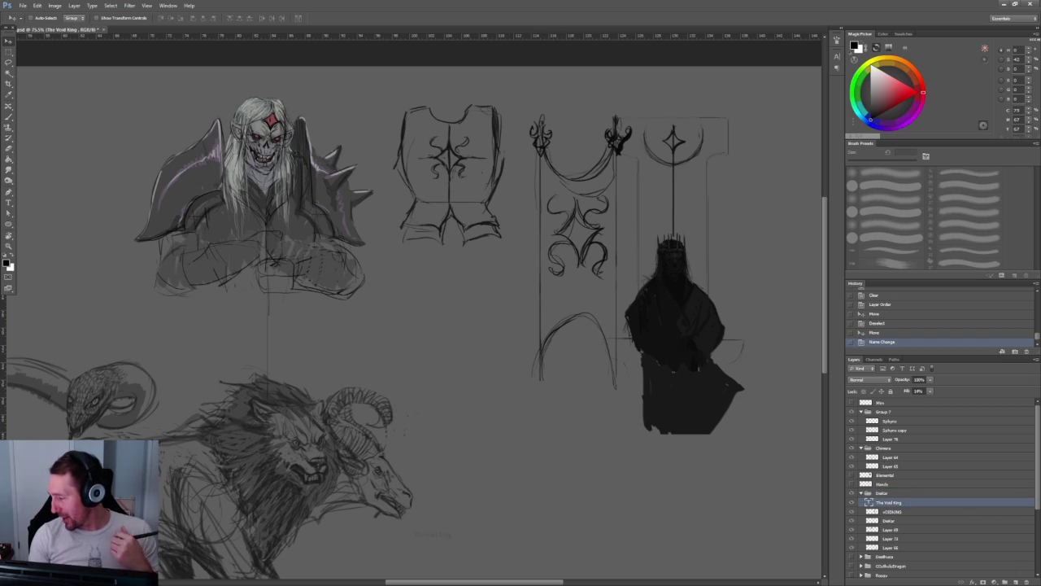
{"action": "left_click", "coordinate": [1015, 582]}
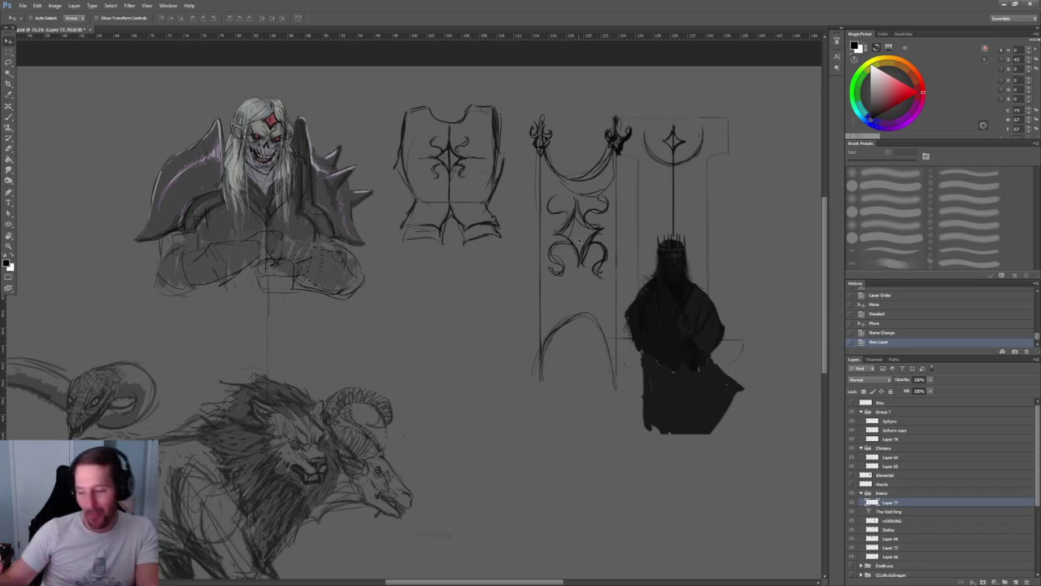
- Sketch a small head circle in the empty space left of the skull character, then undo it
{"action": "left_click_drag", "start_coordinate": [578, 240], "coordinate": [550, 340]}
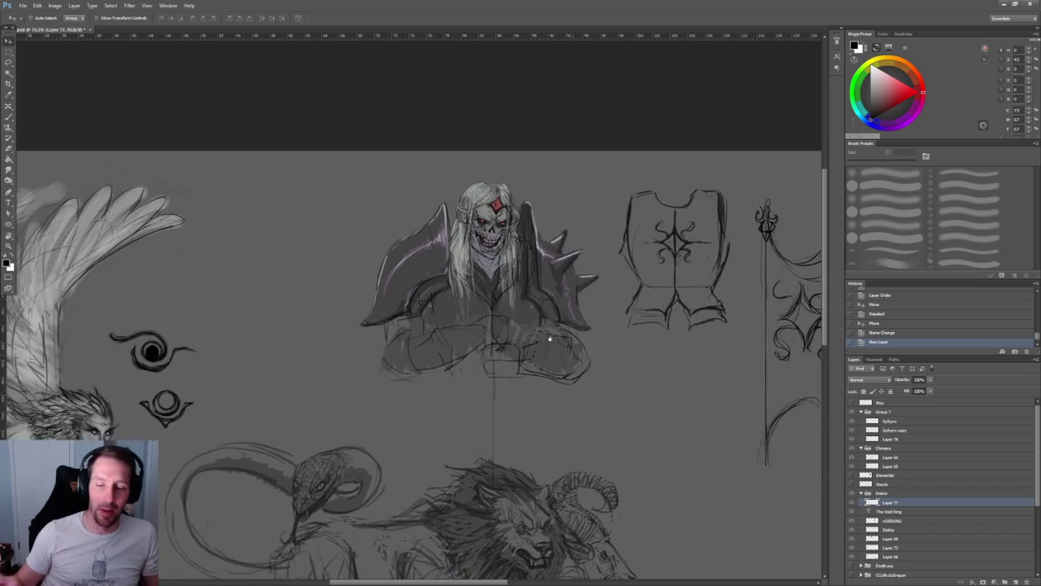
{"action": "key", "text": "b"}
{"action": "mouse_move", "coordinate": [425, 239]}
{"action": "left_mouse_down", "text": "ctrl"}
{"action": "mouse_move", "coordinate": [454, 242]}
{"action": "mouse_move", "coordinate": [383, 251]}
{"action": "mouse_move", "coordinate": [320, 275]}
{"action": "left_mouse_up", "text": "ctrl"}
{"action": "left_click_drag", "start_coordinate": [16, 191], "coordinate": [308, 194]}
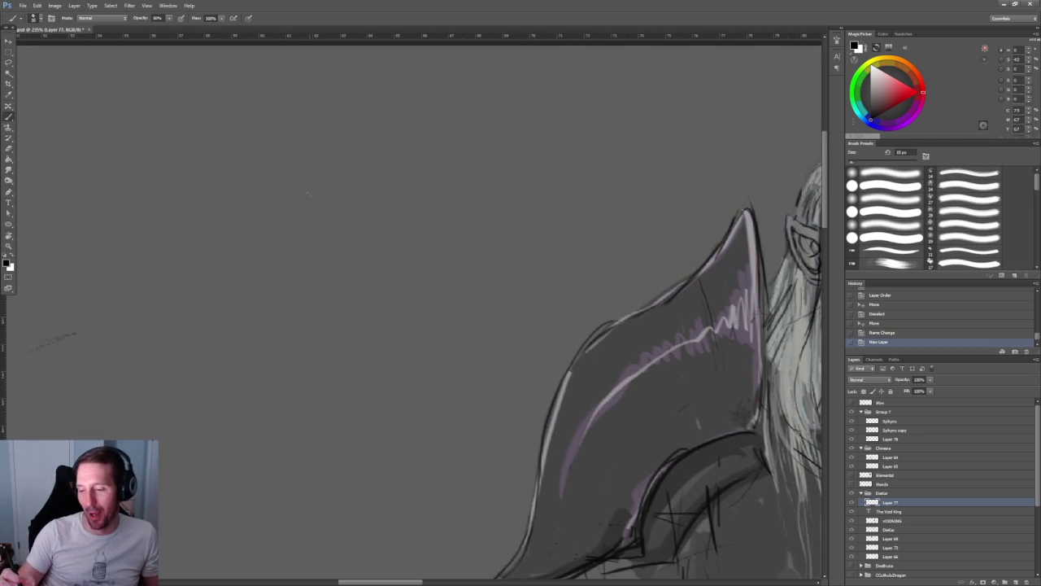
{"action": "left_click_drag", "start_coordinate": [302, 184], "coordinate": [301, 217]}
{"action": "mouse_move", "coordinate": [337, 170]}
{"action": "left_mouse_down"}
{"action": "mouse_move", "coordinate": [297, 220]}
{"action": "mouse_move", "coordinate": [272, 230]}
{"action": "mouse_move", "coordinate": [307, 232]}
{"action": "left_mouse_up"}
{"action": "key", "text": "ctrl+z"}
{"action": "key", "text": "z"}
{"action": "key", "text": "b"}
- Redraw strokes through the head circle and add marks at its bottom and right side
{"action": "left_click_drag", "start_coordinate": [247, 204], "coordinate": [262, 285]}
{"action": "key", "text": "z"}
{"action": "mouse_move", "coordinate": [330, 332]}
{"action": "left_mouse_down"}
{"action": "mouse_move", "coordinate": [313, 308]}
{"action": "mouse_move", "coordinate": [320, 317]}
{"action": "left_mouse_up"}
{"action": "key", "text": "b"}
{"action": "mouse_move", "coordinate": [232, 301]}
{"action": "left_mouse_down"}
{"action": "mouse_move", "coordinate": [232, 350]}
{"action": "mouse_move", "coordinate": [224, 317]}
{"action": "left_mouse_up"}
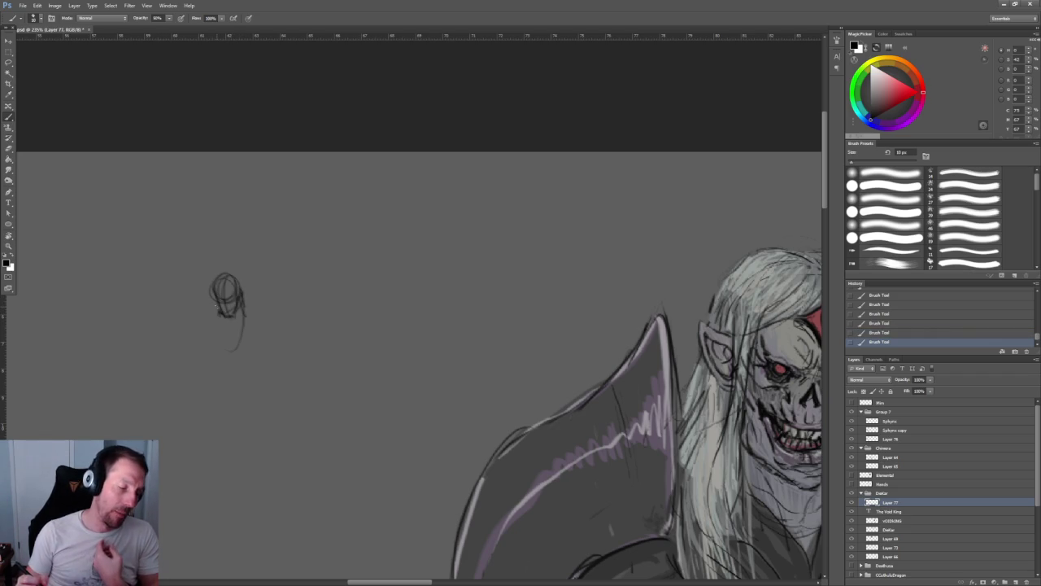
{"action": "left_click_drag", "start_coordinate": [241, 306], "coordinate": [238, 325]}
{"action": "key", "text": "bracketleft"}
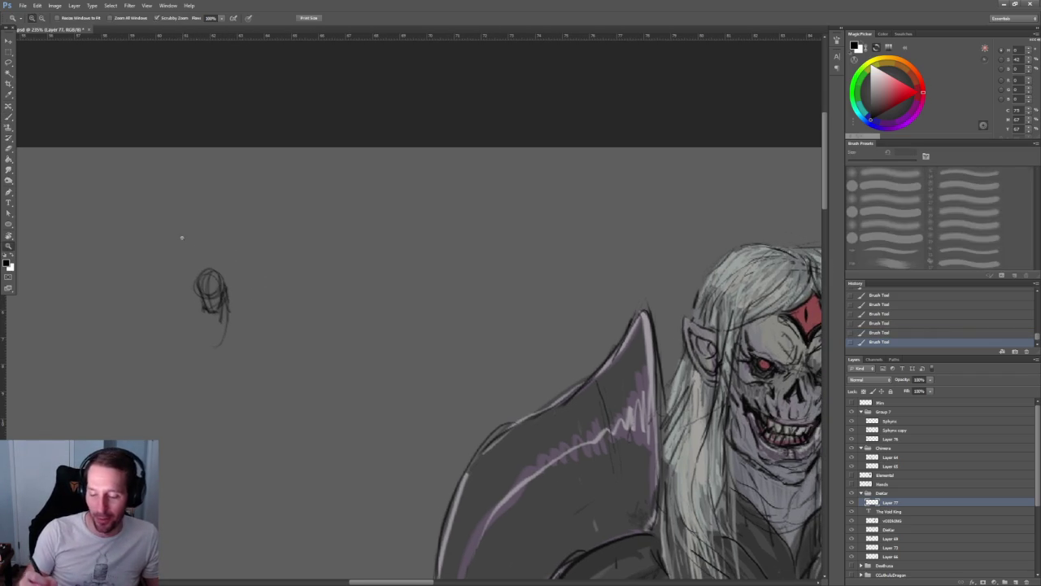
- Redraw the head's top arc and add long hair strokes around the head
{"action": "scroll", "coordinate": [179, 233], "scroll_direction": "up", "scroll_amount": 3, "text": "alt"}
{"action": "mouse_move", "coordinate": [250, 365]}
{"action": "left_mouse_down"}
{"action": "mouse_move", "coordinate": [327, 396]}
{"action": "mouse_move", "coordinate": [293, 409]}
{"action": "mouse_move", "coordinate": [317, 410]}
{"action": "mouse_move", "coordinate": [230, 419]}
{"action": "left_mouse_up"}
{"action": "scroll", "coordinate": [323, 330], "scroll_direction": "down", "scroll_amount": 2, "text": "alt"}
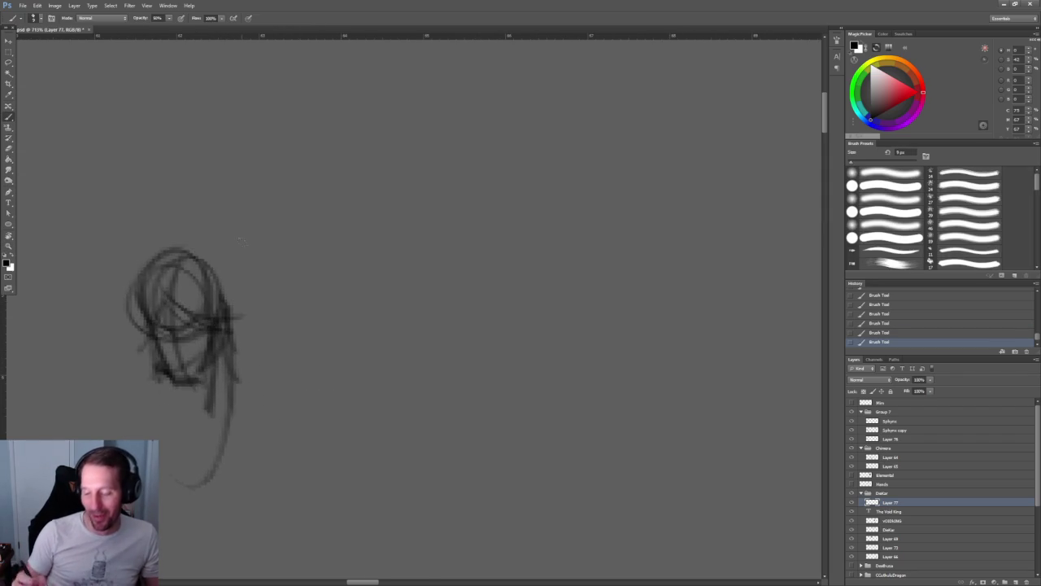
{"action": "scroll", "coordinate": [239, 225], "scroll_direction": "down", "scroll_amount": 1, "text": "alt"}
{"action": "scroll", "coordinate": [240, 225], "scroll_direction": "up", "scroll_amount": 2, "text": "alt"}
{"action": "key", "text": "ctrl+z"}
{"action": "mouse_move", "coordinate": [163, 262]}
{"action": "left_mouse_down"}
{"action": "mouse_move", "coordinate": [219, 257]}
{"action": "mouse_move", "coordinate": [226, 348]}
{"action": "left_mouse_up"}
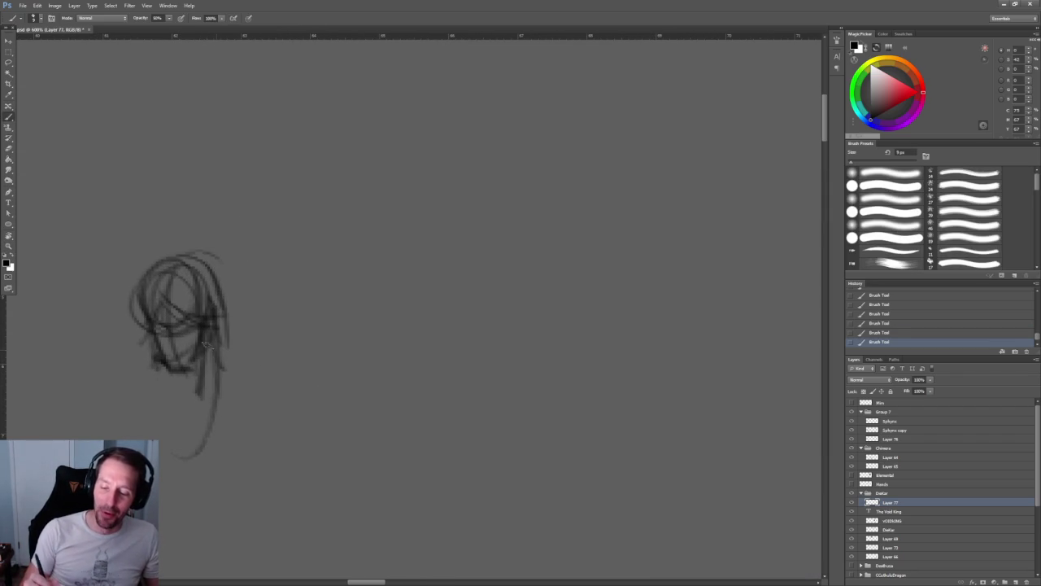
{"action": "mouse_move", "coordinate": [156, 264]}
{"action": "left_mouse_down"}
{"action": "mouse_move", "coordinate": [128, 342]}
{"action": "mouse_move", "coordinate": [144, 366]}
{"action": "left_mouse_up"}
{"action": "mouse_move", "coordinate": [143, 295]}
{"action": "left_mouse_down"}
{"action": "mouse_move", "coordinate": [158, 394]}
{"action": "mouse_move", "coordinate": [148, 366]}
{"action": "left_mouse_up"}
{"action": "mouse_move", "coordinate": [192, 273]}
{"action": "left_mouse_down"}
{"action": "mouse_move", "coordinate": [202, 316]}
{"action": "mouse_move", "coordinate": [181, 322]}
{"action": "mouse_move", "coordinate": [208, 324]}
{"action": "mouse_move", "coordinate": [223, 358]}
{"action": "left_mouse_up"}
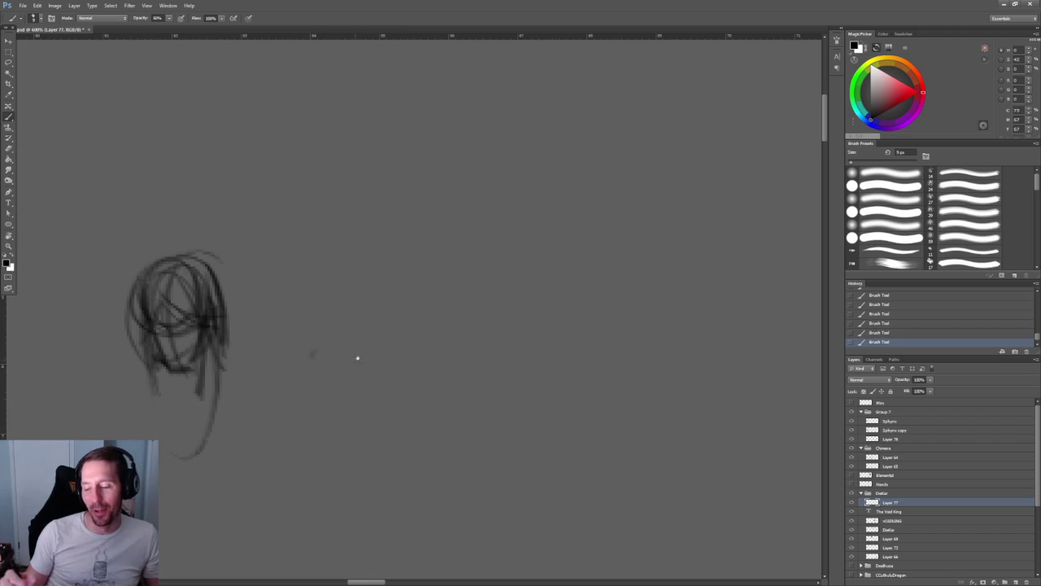
- Add jaw marks and draw both sides of the neck below the head
{"action": "scroll", "coordinate": [357, 358], "scroll_direction": "down", "scroll_amount": 3, "text": "alt"}
{"action": "left_click_drag", "start_coordinate": [260, 286], "coordinate": [253, 323]}
{"action": "mouse_move", "coordinate": [273, 265]}
{"action": "left_mouse_down"}
{"action": "mouse_move", "coordinate": [275, 316]}
{"action": "mouse_move", "coordinate": [285, 302]}
{"action": "mouse_move", "coordinate": [275, 307]}
{"action": "mouse_move", "coordinate": [290, 311]}
{"action": "left_mouse_up"}
{"action": "mouse_move", "coordinate": [233, 294]}
{"action": "left_mouse_down"}
{"action": "mouse_move", "coordinate": [302, 317]}
{"action": "mouse_move", "coordinate": [259, 322]}
{"action": "mouse_move", "coordinate": [236, 365]}
{"action": "left_mouse_up"}
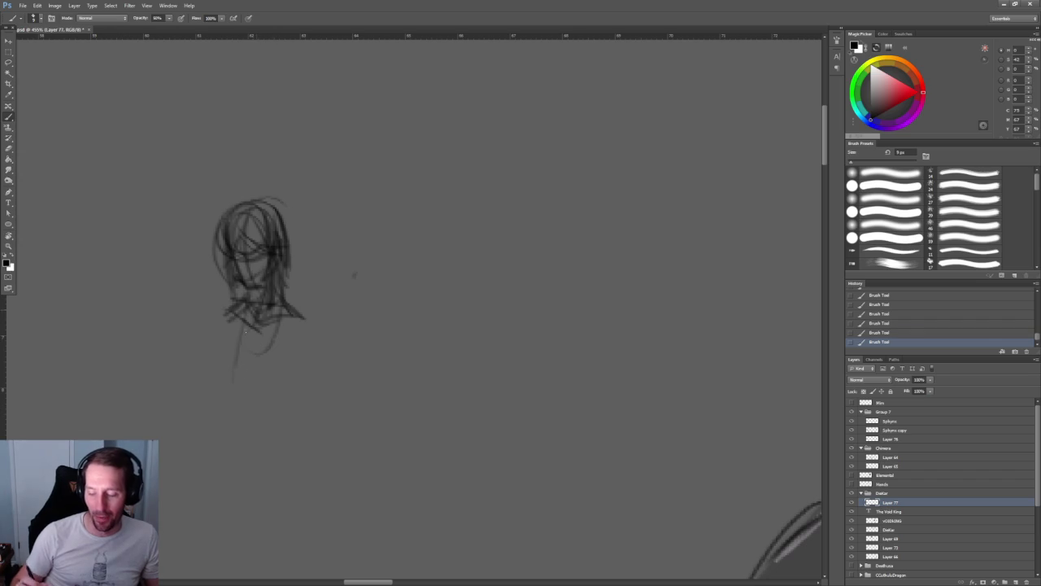
{"action": "left_click_drag", "start_coordinate": [250, 328], "coordinate": [243, 386]}
{"action": "mouse_move", "coordinate": [328, 309]}
{"action": "left_mouse_down"}
{"action": "mouse_move", "coordinate": [290, 296]}
{"action": "mouse_move", "coordinate": [259, 363]}
{"action": "left_mouse_up"}
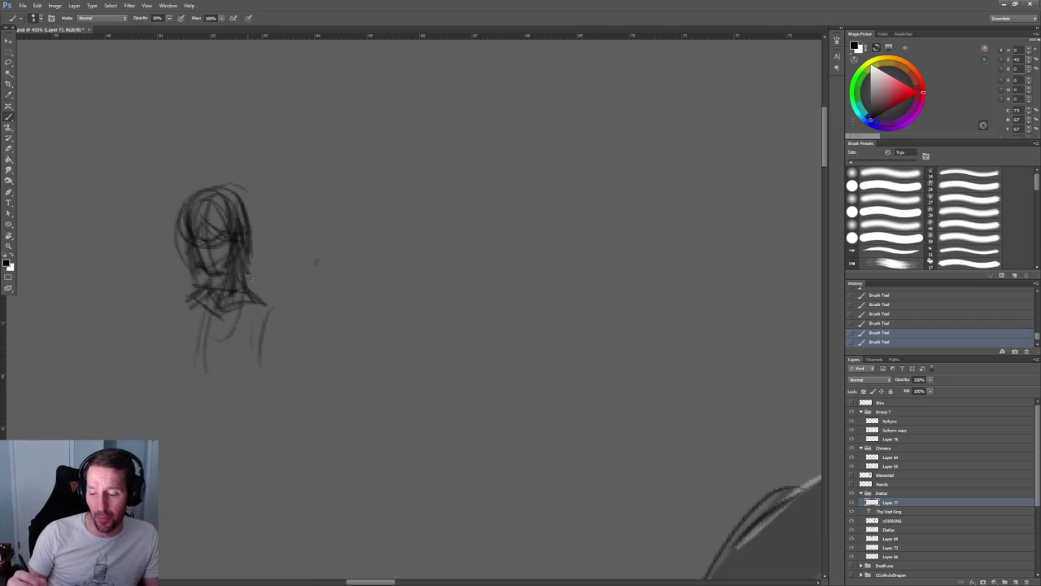
- Hatch the face's left eye and brow area
{"action": "mouse_move", "coordinate": [218, 215]}
{"action": "left_mouse_down", "text": "ctrl"}
{"action": "mouse_move", "coordinate": [257, 290]}
{"action": "mouse_move", "coordinate": [298, 301]}
{"action": "mouse_move", "coordinate": [282, 298]}
{"action": "left_mouse_up", "text": "ctrl"}
{"action": "mouse_move", "coordinate": [218, 293]}
{"action": "left_mouse_down"}
{"action": "mouse_move", "coordinate": [242, 305]}
{"action": "mouse_move", "coordinate": [247, 327]}
{"action": "left_mouse_up"}
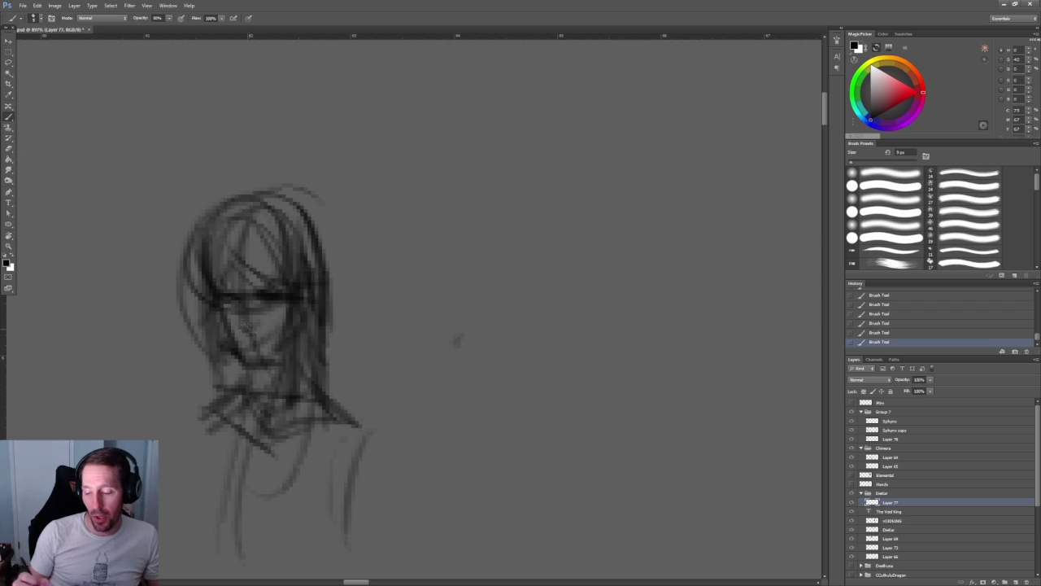
{"action": "key", "text": "z"}
{"action": "left_click", "coordinate": [290, 273], "text": "alt"}
- Add long hair strands down the right and left sides of the head
{"action": "left_click", "coordinate": [291, 271]}
{"action": "key", "text": "b"}
{"action": "scroll", "coordinate": [293, 271], "scroll_direction": "down", "scroll_amount": 2, "text": "alt"}
{"action": "mouse_move", "coordinate": [268, 229]}
{"action": "left_mouse_down"}
{"action": "mouse_move", "coordinate": [289, 262]}
{"action": "mouse_move", "coordinate": [295, 330]}
{"action": "left_mouse_up"}
{"action": "mouse_move", "coordinate": [295, 269]}
{"action": "left_mouse_down"}
{"action": "mouse_move", "coordinate": [299, 353]}
{"action": "mouse_move", "coordinate": [300, 337]}
{"action": "mouse_move", "coordinate": [281, 346]}
{"action": "left_mouse_up"}
{"action": "left_click_drag", "start_coordinate": [303, 297], "coordinate": [308, 378]}
{"action": "left_click_drag", "start_coordinate": [302, 298], "coordinate": [330, 367]}
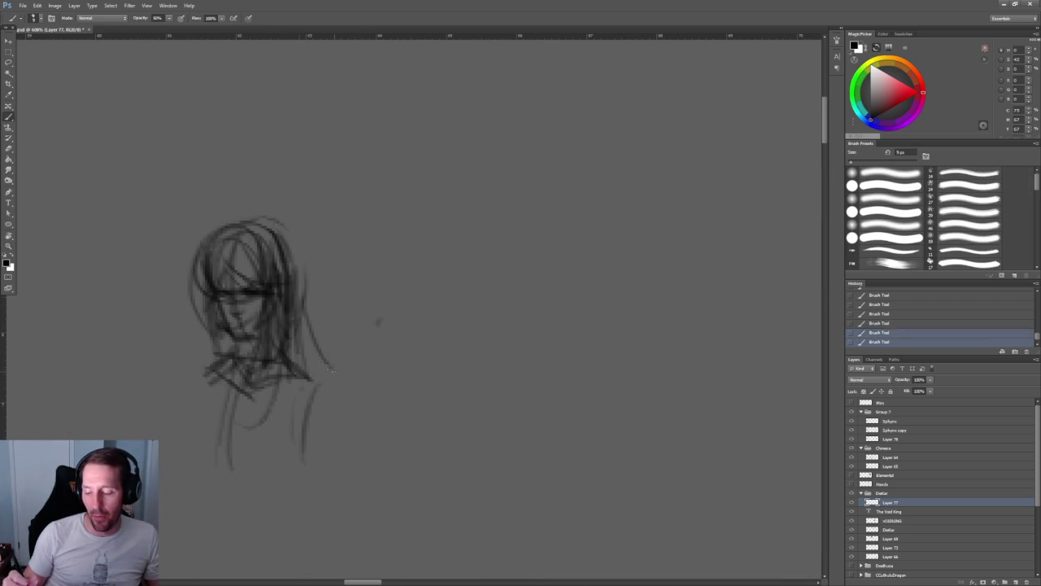
{"action": "left_click_drag", "start_coordinate": [214, 322], "coordinate": [190, 399]}
{"action": "left_click_drag", "start_coordinate": [213, 283], "coordinate": [199, 392]}
{"action": "mouse_move", "coordinate": [218, 246]}
{"action": "left_mouse_down"}
{"action": "mouse_move", "coordinate": [223, 324]}
{"action": "mouse_move", "coordinate": [232, 282]}
{"action": "mouse_move", "coordinate": [244, 293]}
{"action": "left_mouse_up"}
{"action": "left_click_drag", "start_coordinate": [243, 227], "coordinate": [241, 279]}
{"action": "left_click_drag", "start_coordinate": [257, 243], "coordinate": [249, 275]}
- Add another strand along the hair's right side
{"action": "left_click_drag", "start_coordinate": [336, 316], "coordinate": [309, 201]}
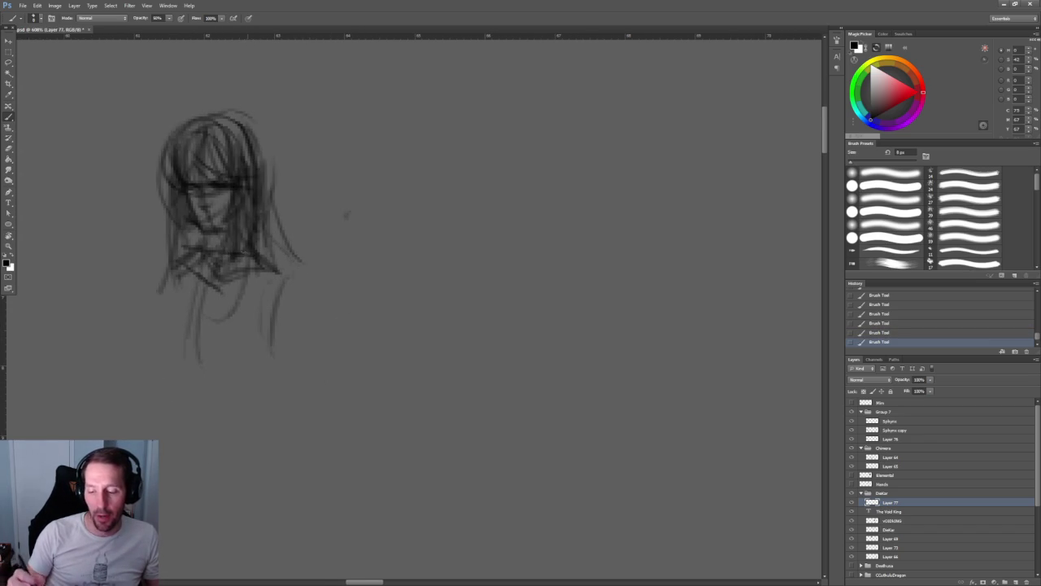
{"action": "key", "text": "ctrl+z"}
{"action": "key", "text": "ctrl+shift+z"}
{"action": "mouse_move", "coordinate": [295, 213]}
{"action": "left_mouse_down"}
{"action": "mouse_move", "coordinate": [279, 289]}
{"action": "mouse_move", "coordinate": [252, 326]}
{"action": "left_mouse_up"}
{"action": "left_click_drag", "start_coordinate": [236, 289], "coordinate": [277, 348]}
- Hatch below the chin, sketch the chest, and draw the right shoulder line
{"action": "left_click_drag", "start_coordinate": [163, 337], "coordinate": [203, 362]}
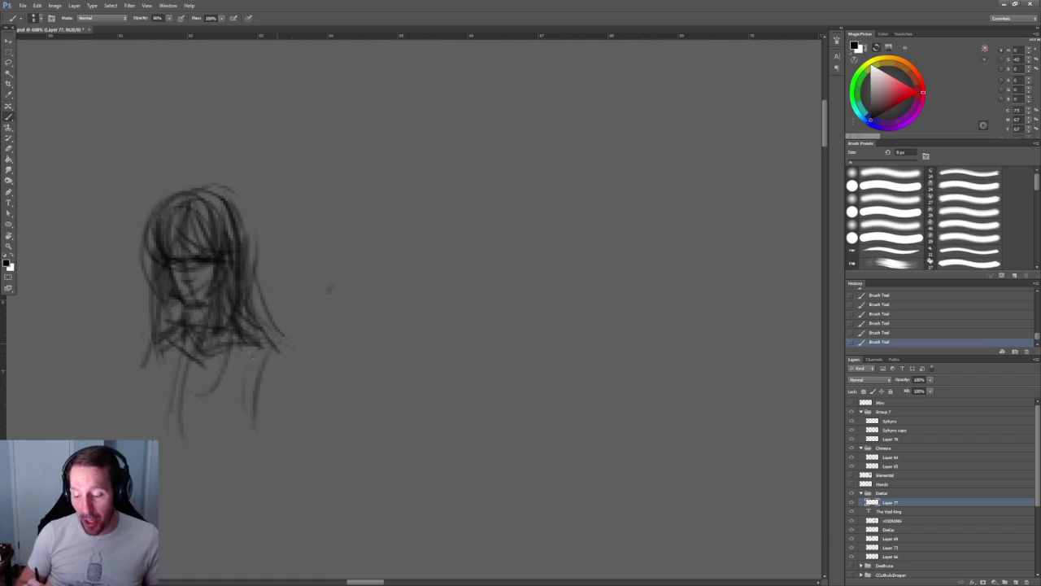
{"action": "left_click_drag", "start_coordinate": [205, 376], "coordinate": [273, 348]}
{"action": "left_click_drag", "start_coordinate": [184, 328], "coordinate": [158, 366]}
{"action": "left_click_drag", "start_coordinate": [180, 383], "coordinate": [200, 366]}
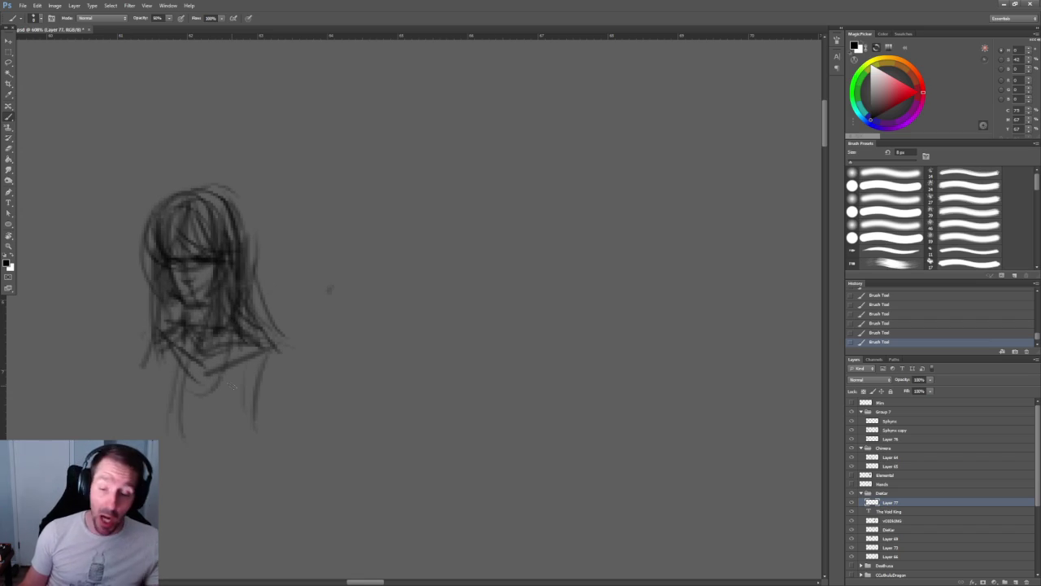
{"action": "left_click_drag", "start_coordinate": [247, 307], "coordinate": [284, 321]}
{"action": "mouse_move", "coordinate": [181, 313]}
{"action": "left_mouse_down"}
{"action": "mouse_move", "coordinate": [132, 341]}
{"action": "mouse_move", "coordinate": [134, 330]}
{"action": "mouse_move", "coordinate": [104, 412]}
{"action": "left_mouse_up"}
{"action": "left_click_drag", "start_coordinate": [278, 331], "coordinate": [269, 383]}
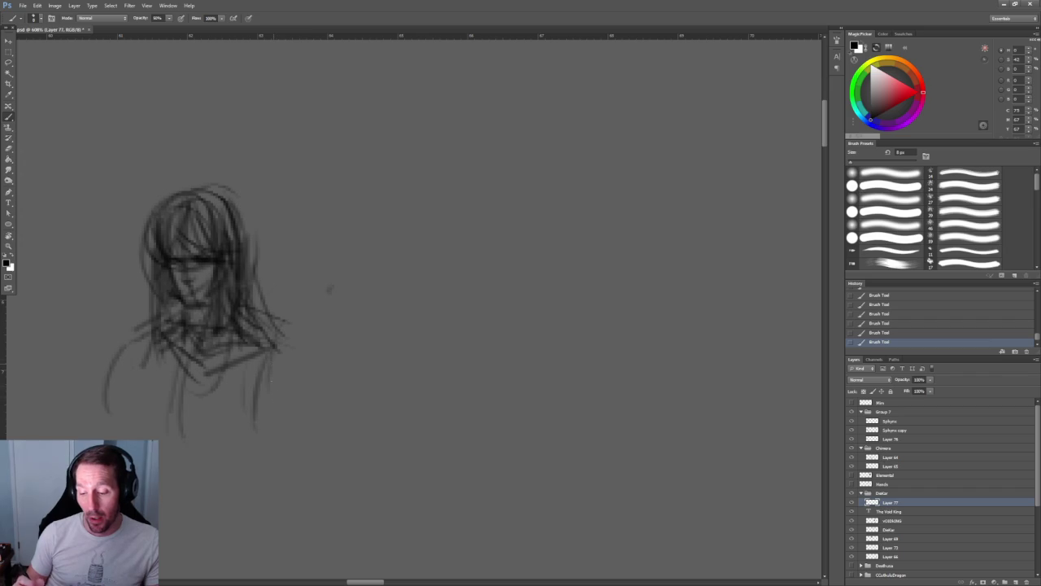
- Sketch loose wing strokes down the figure's right side and a curve on its left
{"action": "left_click_drag", "start_coordinate": [367, 341], "coordinate": [340, 287]}
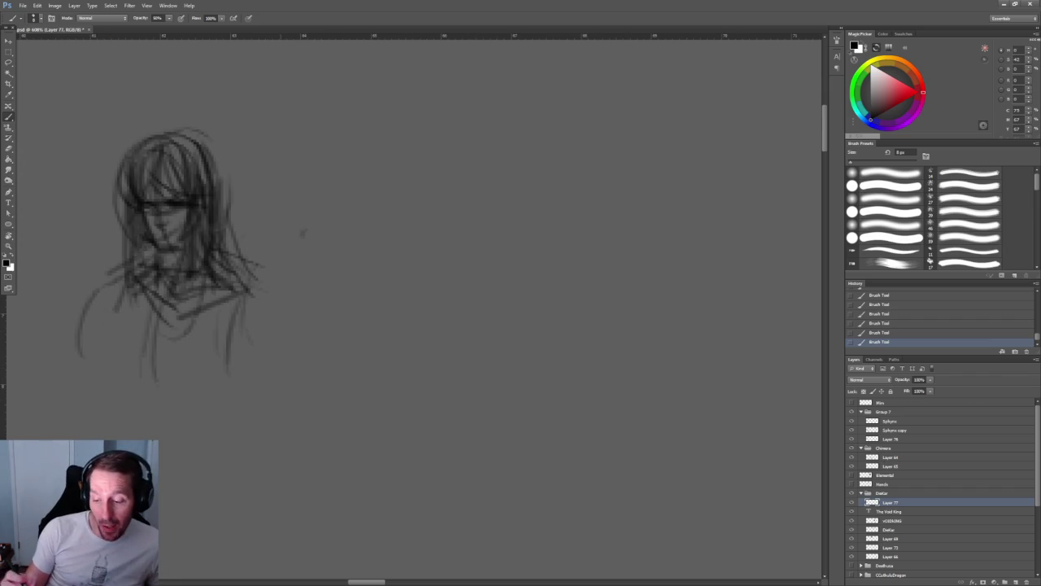
{"action": "left_click_drag", "start_coordinate": [257, 199], "coordinate": [244, 275]}
{"action": "left_click_drag", "start_coordinate": [246, 216], "coordinate": [233, 304]}
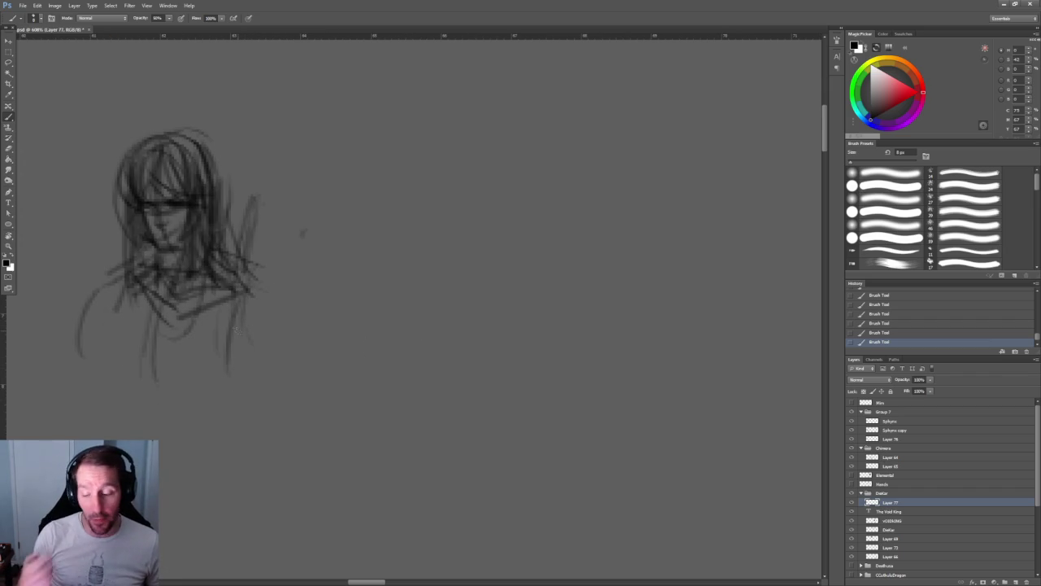
{"action": "left_click_drag", "start_coordinate": [259, 210], "coordinate": [237, 256]}
{"action": "left_click_drag", "start_coordinate": [240, 259], "coordinate": [223, 348]}
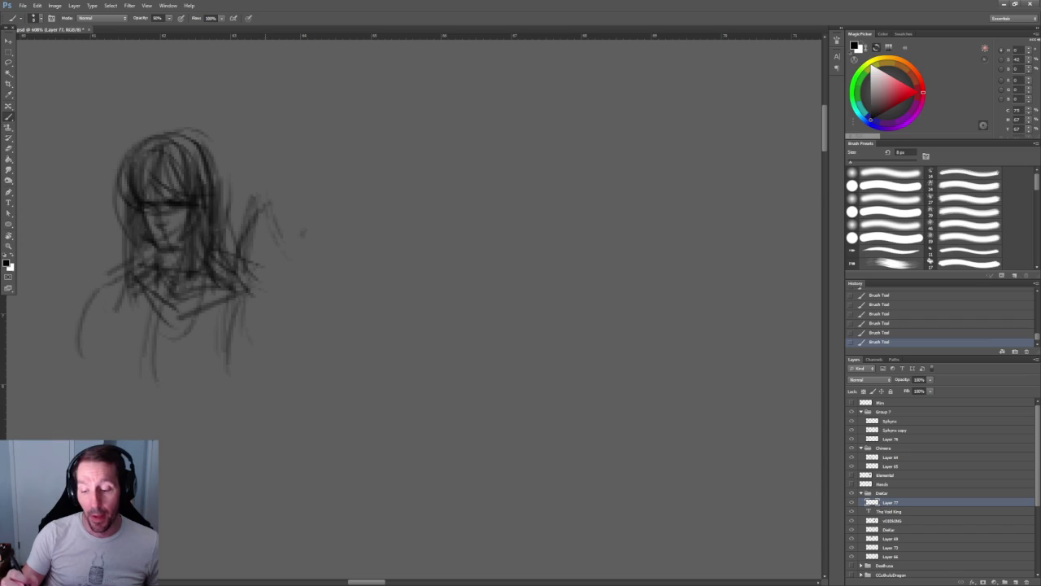
{"action": "left_click_drag", "start_coordinate": [354, 344], "coordinate": [491, 362]}
{"action": "left_click_drag", "start_coordinate": [196, 262], "coordinate": [167, 342]}
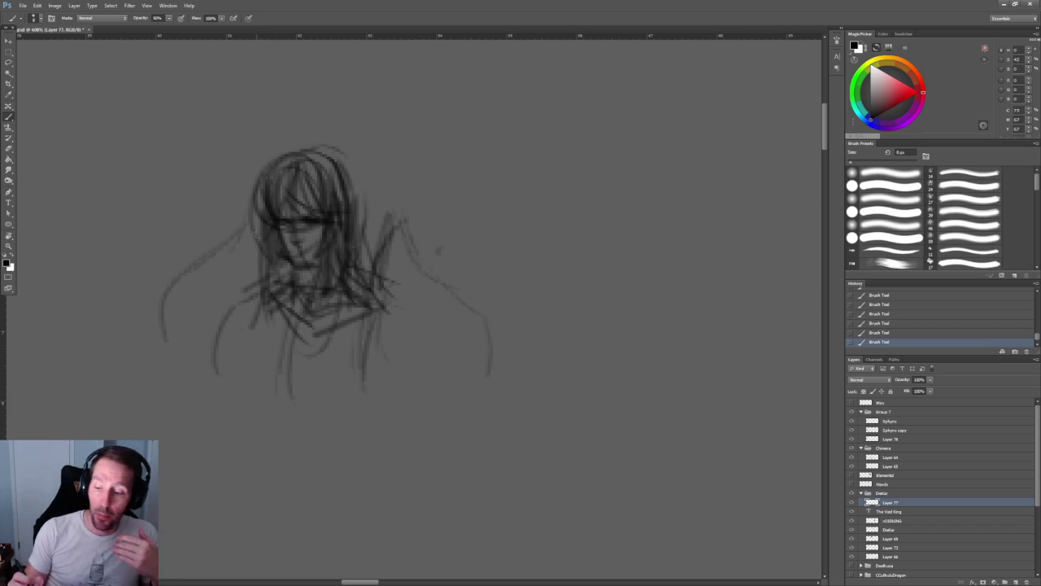
- Rough in the right side of the hair, the right shoulder and the arm
{"action": "left_click_drag", "start_coordinate": [234, 253], "coordinate": [221, 316]}
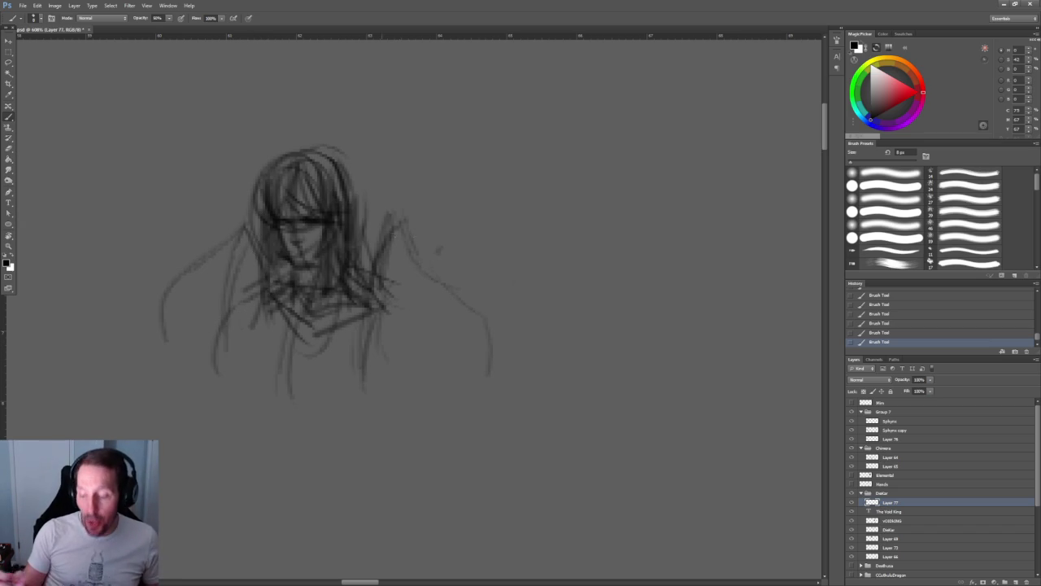
{"action": "mouse_move", "coordinate": [397, 212]}
{"action": "left_mouse_down"}
{"action": "mouse_move", "coordinate": [366, 388]}
{"action": "mouse_move", "coordinate": [427, 270]}
{"action": "left_mouse_up"}
{"action": "left_click_drag", "start_coordinate": [403, 233], "coordinate": [483, 325]}
{"action": "left_click_drag", "start_coordinate": [446, 284], "coordinate": [489, 413]}
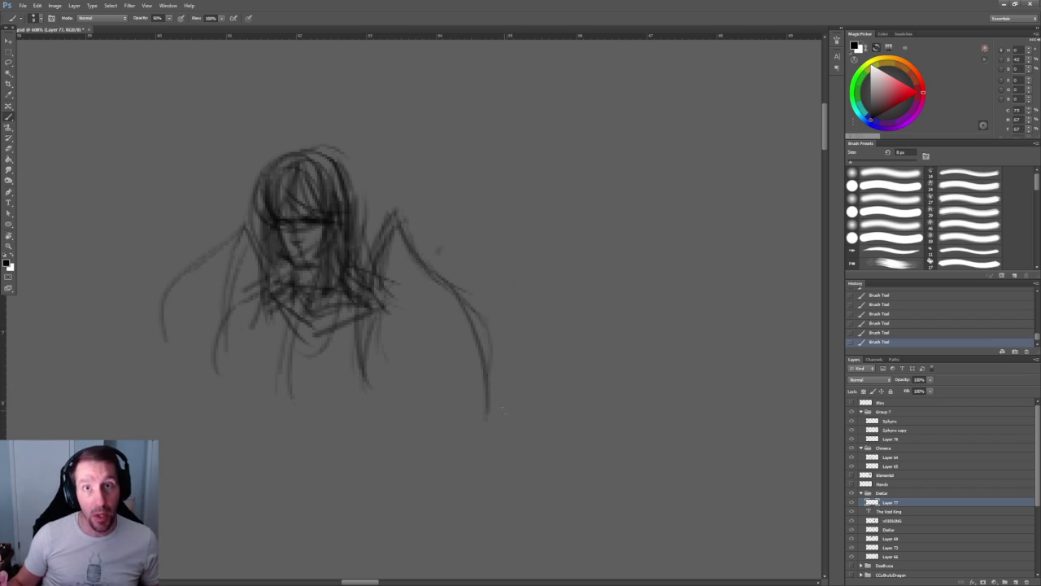
{"action": "left_click_drag", "start_coordinate": [447, 321], "coordinate": [389, 256]}
{"action": "left_click_drag", "start_coordinate": [294, 270], "coordinate": [415, 371]}
{"action": "mouse_move", "coordinate": [425, 261]}
{"action": "left_mouse_down"}
{"action": "mouse_move", "coordinate": [428, 360]}
{"action": "mouse_move", "coordinate": [489, 445]}
{"action": "left_mouse_up"}
- Add and darken contour strokes along the lower-left figure and both torso sides
{"action": "left_click_drag", "start_coordinate": [239, 270], "coordinate": [204, 391]}
{"action": "left_click_drag", "start_coordinate": [221, 356], "coordinate": [214, 436]}
{"action": "left_click_drag", "start_coordinate": [151, 318], "coordinate": [162, 442]}
{"action": "mouse_move", "coordinate": [159, 376]}
{"action": "left_mouse_down"}
{"action": "mouse_move", "coordinate": [161, 444]}
{"action": "mouse_move", "coordinate": [207, 377]}
{"action": "left_mouse_up"}
{"action": "left_click_drag", "start_coordinate": [220, 320], "coordinate": [203, 377]}
{"action": "left_click_drag", "start_coordinate": [238, 282], "coordinate": [221, 338]}
{"action": "left_click_drag", "start_coordinate": [219, 360], "coordinate": [218, 392]}
{"action": "left_click_drag", "start_coordinate": [242, 285], "coordinate": [233, 322]}
{"action": "left_click_drag", "start_coordinate": [249, 262], "coordinate": [239, 319]}
{"action": "mouse_move", "coordinate": [256, 249]}
{"action": "left_mouse_down"}
{"action": "mouse_move", "coordinate": [243, 311]}
{"action": "mouse_move", "coordinate": [253, 309]}
{"action": "left_mouse_up"}
{"action": "left_click_drag", "start_coordinate": [389, 248], "coordinate": [368, 314]}
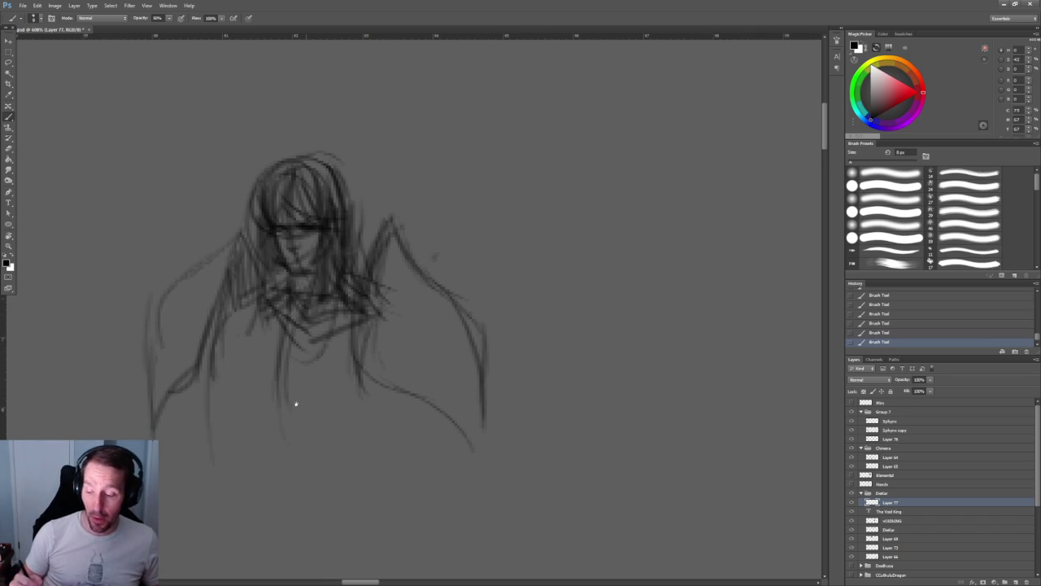
- Draw diagonal chest lines, the right torso side and a long vertical torso line
{"action": "left_click_drag", "start_coordinate": [295, 407], "coordinate": [276, 281]}
{"action": "left_click_drag", "start_coordinate": [207, 244], "coordinate": [270, 319]}
{"action": "left_click_drag", "start_coordinate": [348, 255], "coordinate": [274, 316]}
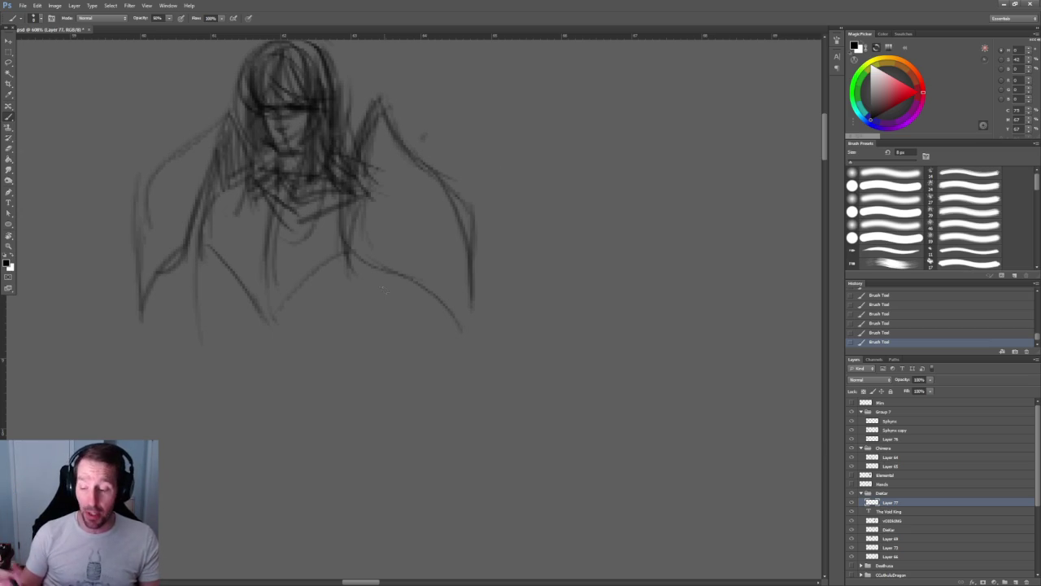
{"action": "mouse_move", "coordinate": [335, 217]}
{"action": "left_mouse_down"}
{"action": "mouse_move", "coordinate": [353, 279]}
{"action": "mouse_move", "coordinate": [372, 286]}
{"action": "left_mouse_up"}
{"action": "mouse_move", "coordinate": [231, 182]}
{"action": "left_mouse_down"}
{"action": "mouse_move", "coordinate": [223, 275]}
{"action": "mouse_move", "coordinate": [257, 297]}
{"action": "left_mouse_up"}
{"action": "left_click_drag", "start_coordinate": [376, 277], "coordinate": [298, 338]}
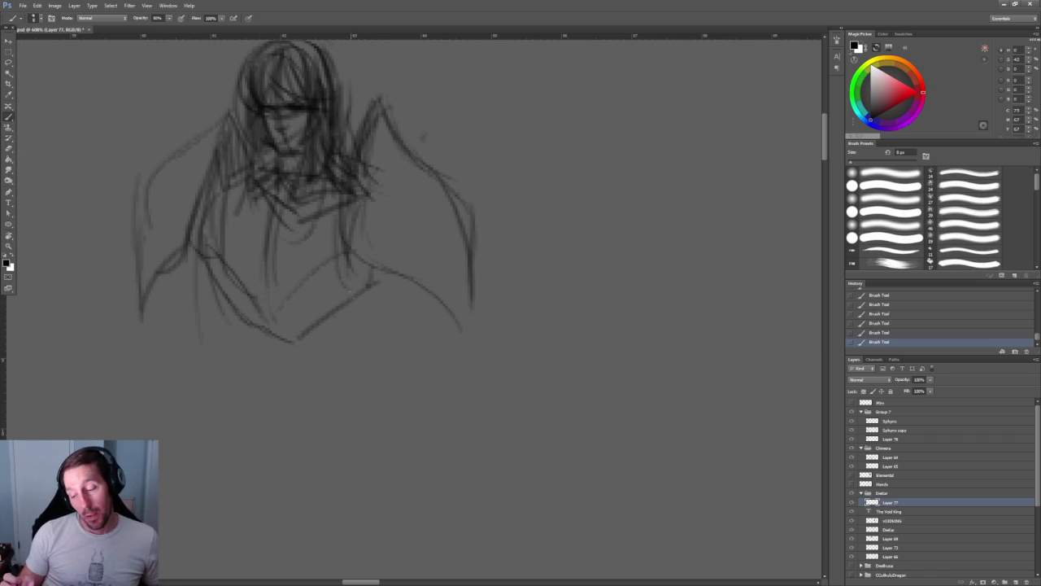
- Darken both torso sides and the chest curve, and define the chin and neck
{"action": "left_click_drag", "start_coordinate": [369, 281], "coordinate": [343, 350]}
{"action": "left_click_drag", "start_coordinate": [203, 259], "coordinate": [222, 319]}
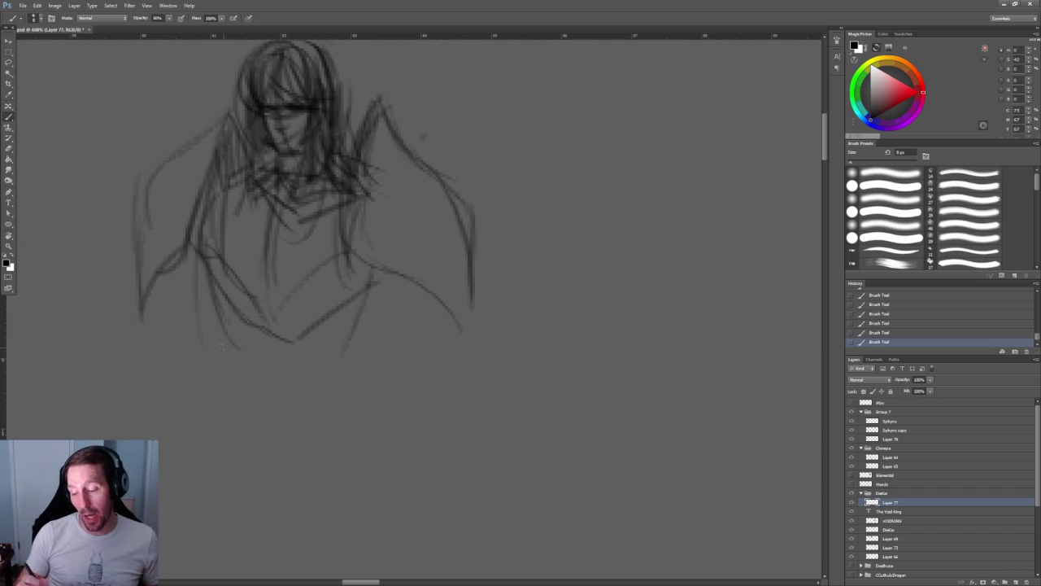
{"action": "left_click_drag", "start_coordinate": [374, 286], "coordinate": [359, 330]}
{"action": "left_click_drag", "start_coordinate": [366, 252], "coordinate": [358, 293]}
{"action": "mouse_move", "coordinate": [203, 205]}
{"action": "left_mouse_down"}
{"action": "mouse_move", "coordinate": [209, 290]}
{"action": "mouse_move", "coordinate": [275, 332]}
{"action": "mouse_move", "coordinate": [362, 288]}
{"action": "left_mouse_up"}
{"action": "mouse_move", "coordinate": [307, 201]}
{"action": "left_mouse_down"}
{"action": "mouse_move", "coordinate": [318, 286]}
{"action": "mouse_move", "coordinate": [302, 428]}
{"action": "left_mouse_up"}
{"action": "left_click_drag", "start_coordinate": [285, 340], "coordinate": [286, 391]}
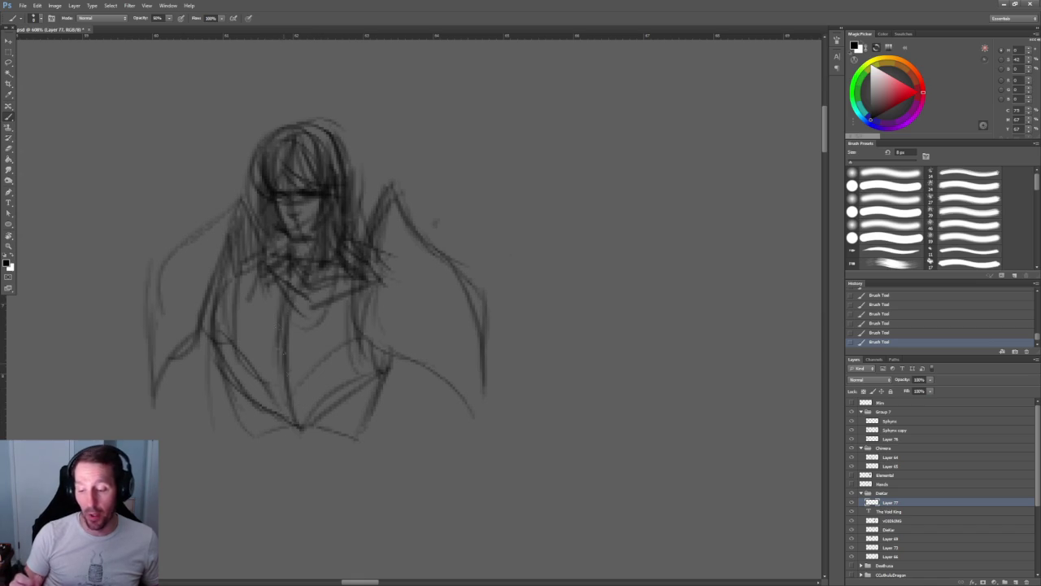
{"action": "mouse_move", "coordinate": [276, 254]}
{"action": "left_mouse_down"}
{"action": "mouse_move", "coordinate": [314, 290]}
{"action": "mouse_move", "coordinate": [352, 267]}
{"action": "left_mouse_up"}
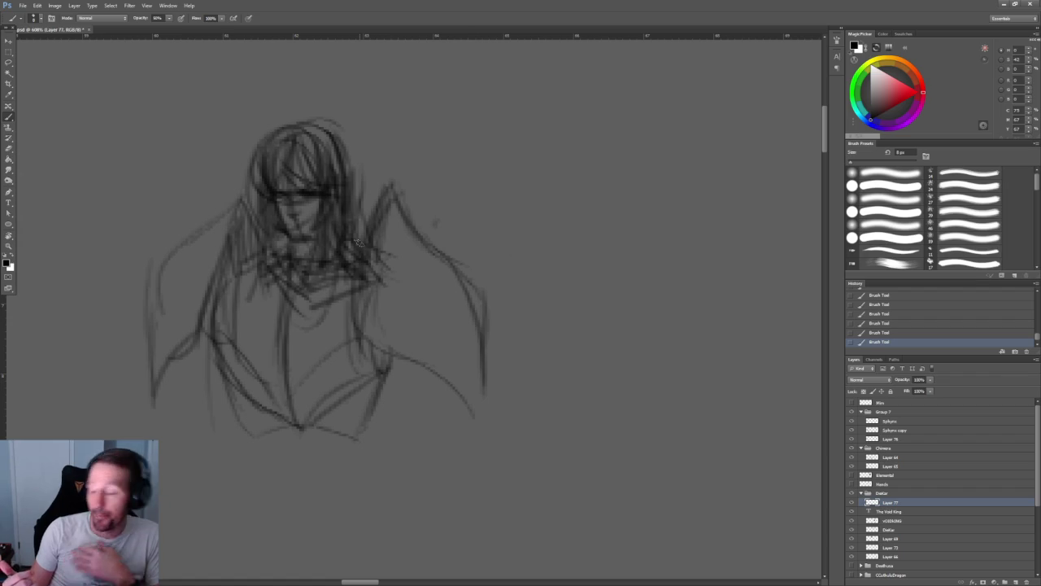
- Add a line down the right torso and undo a stray stroke down the left side
{"action": "mouse_move", "coordinate": [389, 189]}
{"action": "left_mouse_down"}
{"action": "mouse_move", "coordinate": [355, 323]}
{"action": "mouse_move", "coordinate": [361, 340]}
{"action": "left_mouse_up"}
{"action": "mouse_move", "coordinate": [244, 199]}
{"action": "left_mouse_down"}
{"action": "mouse_move", "coordinate": [218, 344]}
{"action": "mouse_move", "coordinate": [197, 348]}
{"action": "mouse_move", "coordinate": [153, 405]}
{"action": "mouse_move", "coordinate": [225, 218]}
{"action": "mouse_move", "coordinate": [166, 261]}
{"action": "mouse_move", "coordinate": [154, 290]}
{"action": "mouse_move", "coordinate": [154, 398]}
{"action": "left_mouse_up"}
{"action": "key", "text": "ctrl+z"}
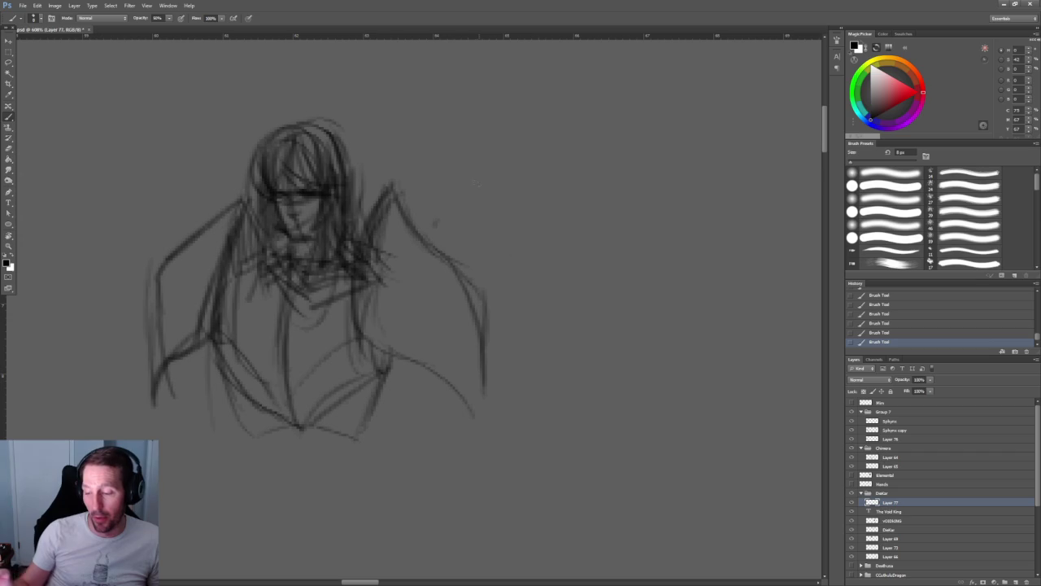
- Outline the right wing and strengthen the right side of the torso
{"action": "left_click_drag", "start_coordinate": [392, 183], "coordinate": [446, 263]}
{"action": "mouse_move", "coordinate": [410, 205]}
{"action": "left_mouse_down"}
{"action": "mouse_move", "coordinate": [458, 251]}
{"action": "mouse_move", "coordinate": [478, 314]}
{"action": "mouse_move", "coordinate": [484, 397]}
{"action": "left_mouse_up"}
{"action": "mouse_move", "coordinate": [394, 189]}
{"action": "left_mouse_down"}
{"action": "mouse_move", "coordinate": [361, 342]}
{"action": "mouse_move", "coordinate": [485, 410]}
{"action": "left_mouse_up"}
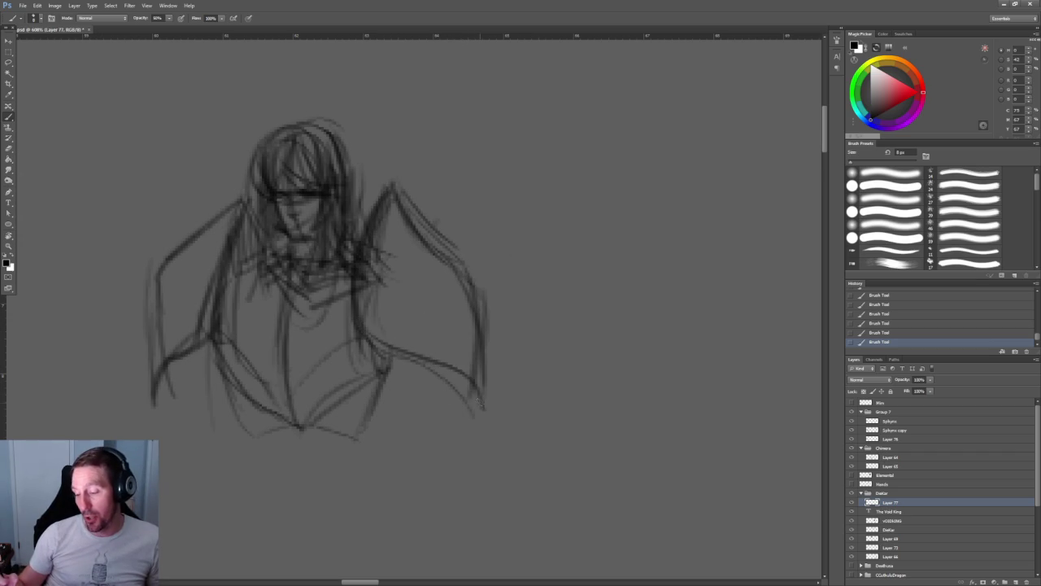
{"action": "mouse_move", "coordinate": [404, 375]}
{"action": "left_mouse_down"}
{"action": "mouse_move", "coordinate": [367, 302]}
{"action": "mouse_move", "coordinate": [387, 341]}
{"action": "left_mouse_up"}
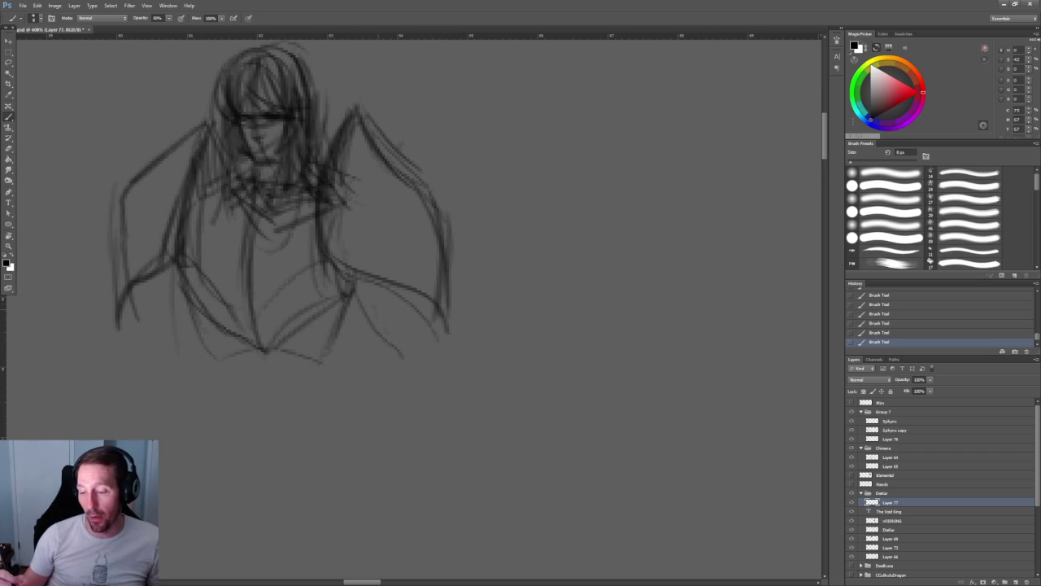
- Draw a V-shaped chest line and darken the torso centre line
{"action": "left_click_drag", "start_coordinate": [373, 257], "coordinate": [399, 298]}
{"action": "left_click_drag", "start_coordinate": [349, 342], "coordinate": [285, 398]}
{"action": "left_click_drag", "start_coordinate": [276, 252], "coordinate": [273, 341]}
{"action": "left_click_drag", "start_coordinate": [355, 308], "coordinate": [288, 359]}
{"action": "left_click_drag", "start_coordinate": [210, 301], "coordinate": [295, 351]}
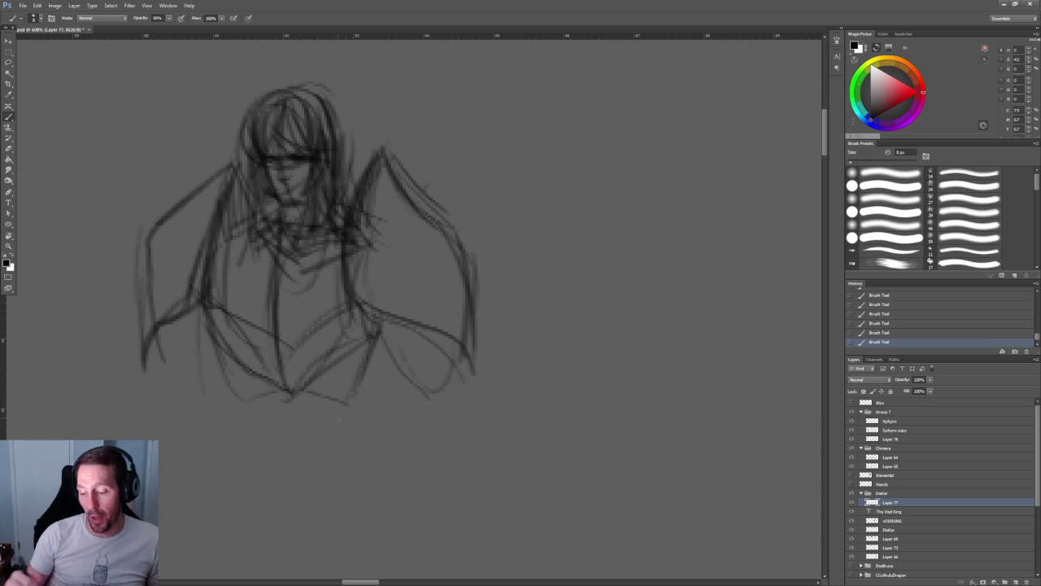
{"action": "mouse_move", "coordinate": [210, 286]}
{"action": "left_mouse_down"}
{"action": "mouse_move", "coordinate": [275, 358]}
{"action": "mouse_move", "coordinate": [358, 310]}
{"action": "left_mouse_up"}
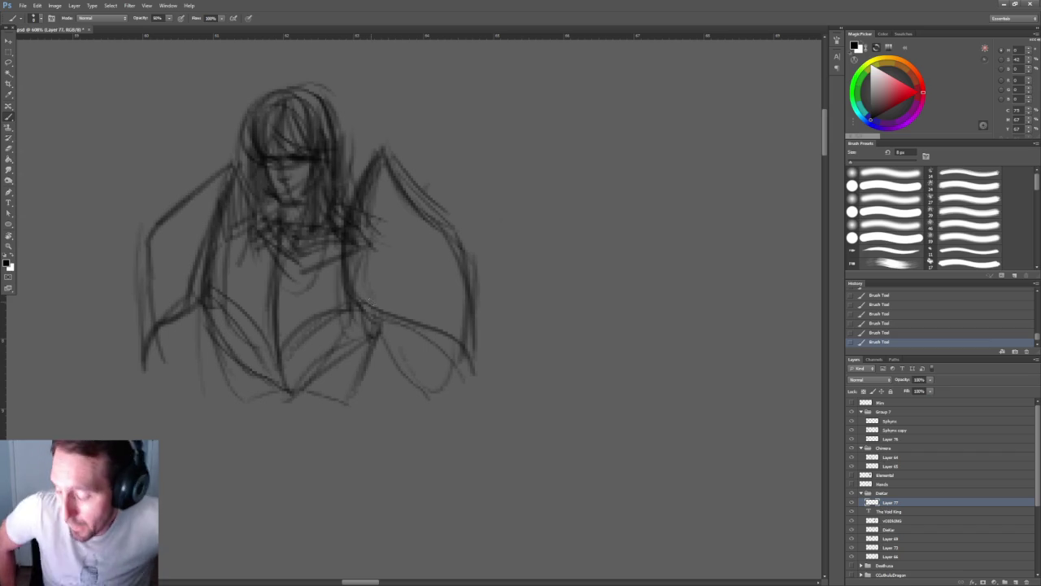
- Add spike lines beside the right wing and left of the shoulder
{"action": "left_click_drag", "start_coordinate": [486, 172], "coordinate": [466, 217]}
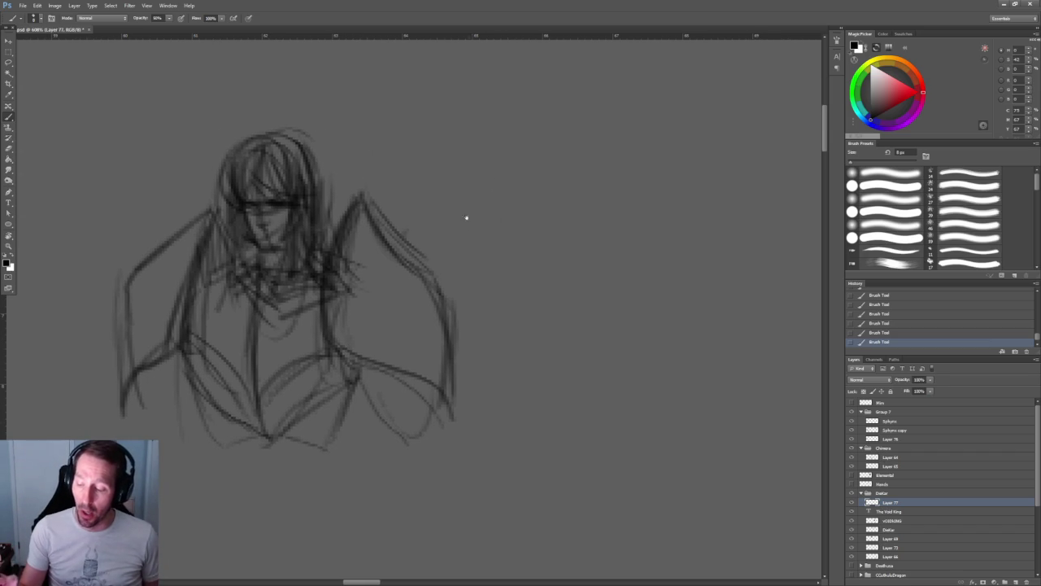
{"action": "left_click_drag", "start_coordinate": [411, 244], "coordinate": [472, 208]}
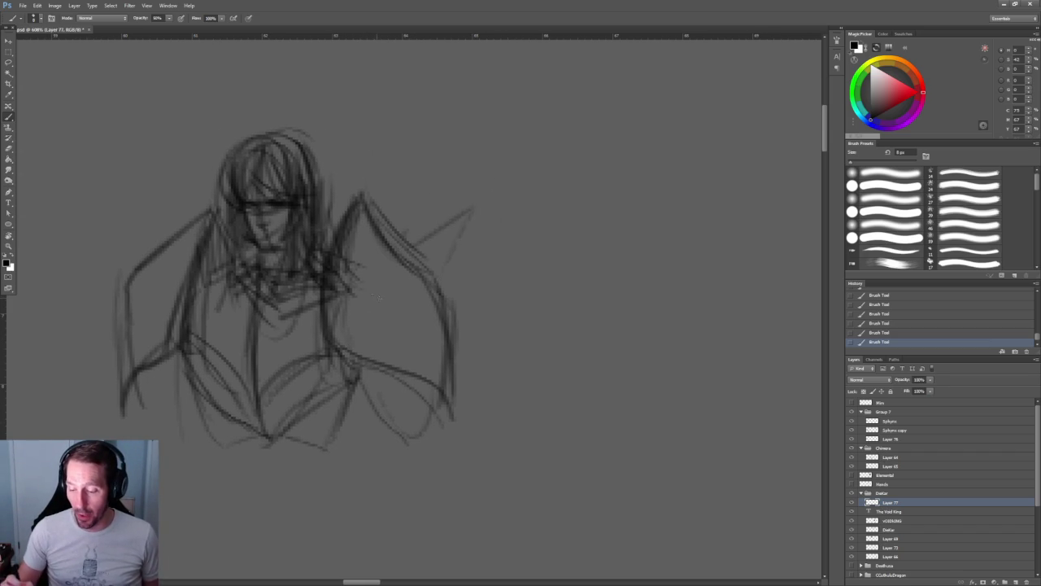
{"action": "mouse_move", "coordinate": [470, 260]}
{"action": "left_mouse_down"}
{"action": "mouse_move", "coordinate": [421, 306]}
{"action": "mouse_move", "coordinate": [513, 309]}
{"action": "mouse_move", "coordinate": [452, 345]}
{"action": "mouse_move", "coordinate": [506, 420]}
{"action": "left_mouse_up"}
{"action": "left_click_drag", "start_coordinate": [210, 325], "coordinate": [203, 275]}
{"action": "left_click_drag", "start_coordinate": [217, 277], "coordinate": [228, 303]}
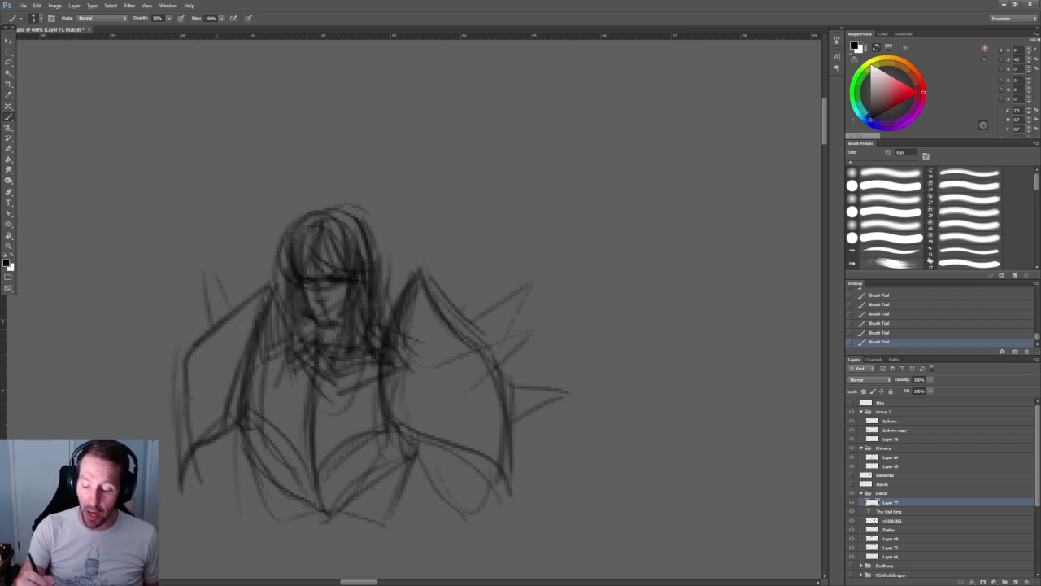
- Lighten lines near the face with the Eraser
{"action": "key", "text": "e"}
{"action": "scroll", "coordinate": [334, 285], "scroll_direction": "up", "scroll_amount": 5, "text": "alt"}
{"action": "mouse_move", "coordinate": [285, 275]}
{"action": "left_mouse_down"}
{"action": "mouse_move", "coordinate": [274, 316]}
{"action": "mouse_move", "coordinate": [272, 306]}
{"action": "left_mouse_up"}
{"action": "scroll", "coordinate": [325, 244], "scroll_direction": "down", "scroll_amount": 3, "text": "alt"}
{"action": "scroll", "coordinate": [325, 244], "scroll_direction": "down", "scroll_amount": 3, "text": "alt"}
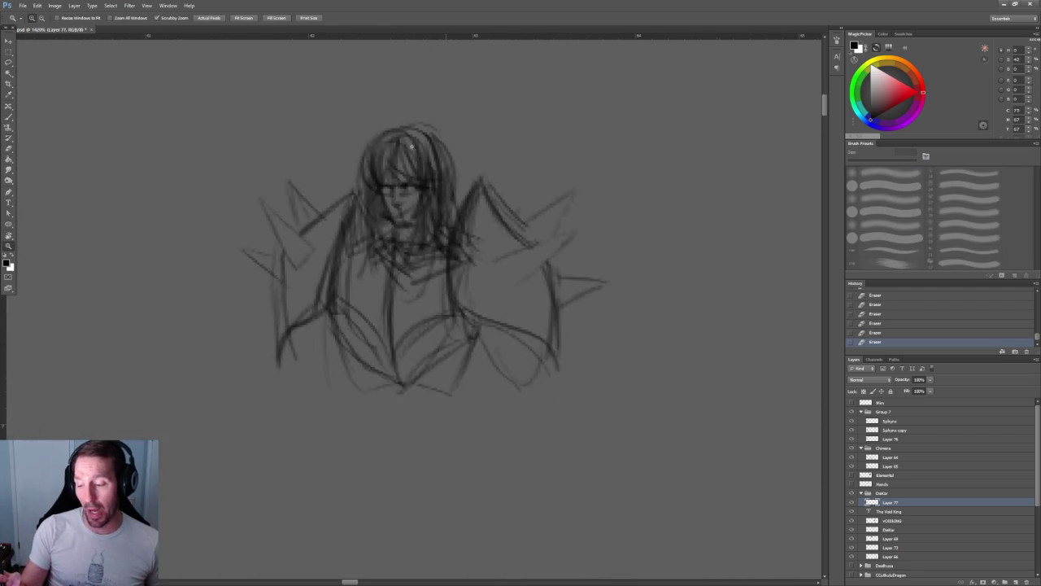
{"action": "scroll", "coordinate": [325, 244], "scroll_direction": "up", "scroll_amount": 3, "text": "alt"}
{"action": "scroll", "coordinate": [325, 244], "scroll_direction": "up", "scroll_amount": 3, "text": "alt"}
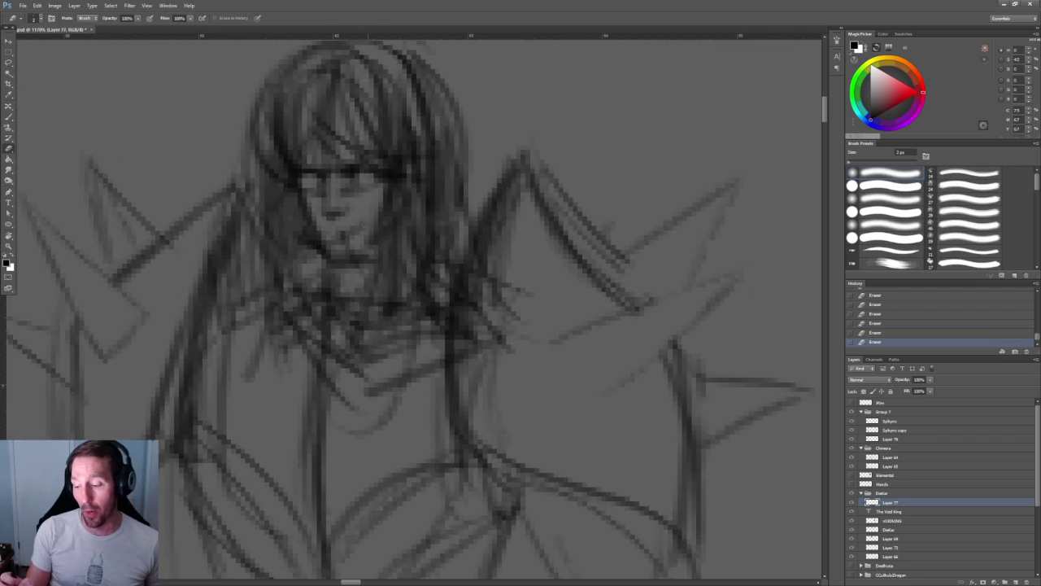
{"action": "scroll", "coordinate": [391, 244], "scroll_direction": "down", "scroll_amount": 4, "text": "alt"}
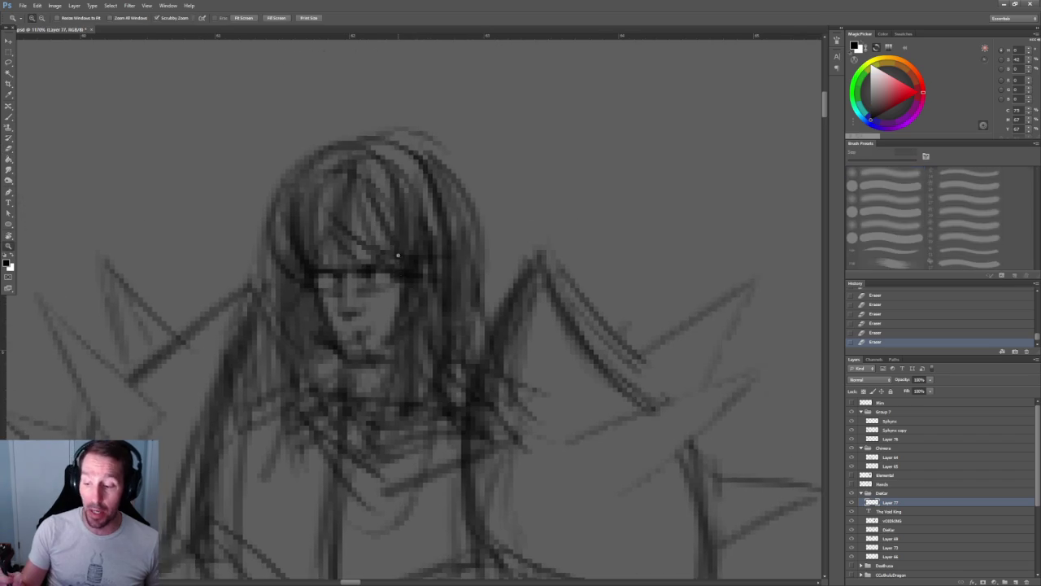
- Brush zigzag spikes along the right wing and spike marks on the lower-left wing
{"action": "scroll", "coordinate": [391, 244], "scroll_direction": "down", "scroll_amount": 4, "text": "alt"}
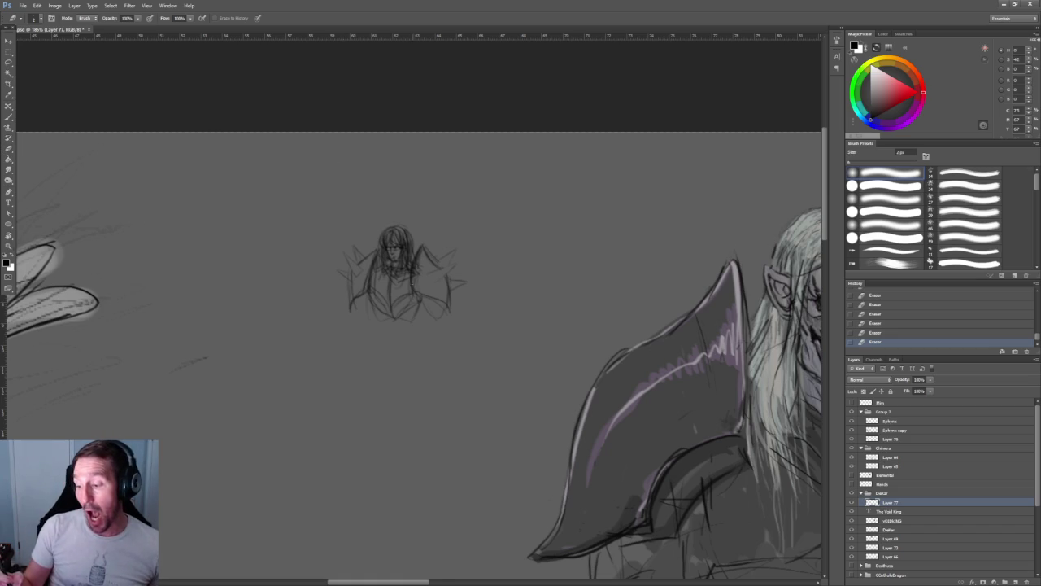
{"action": "scroll", "coordinate": [443, 279], "scroll_direction": "up", "scroll_amount": 5, "text": "alt"}
{"action": "key", "text": "b"}
{"action": "mouse_move", "coordinate": [392, 259]}
{"action": "left_mouse_down"}
{"action": "mouse_move", "coordinate": [462, 231]}
{"action": "mouse_move", "coordinate": [417, 283]}
{"action": "left_mouse_up"}
{"action": "mouse_move", "coordinate": [422, 216]}
{"action": "left_mouse_down"}
{"action": "mouse_move", "coordinate": [469, 187]}
{"action": "mouse_move", "coordinate": [447, 232]}
{"action": "left_mouse_up"}
{"action": "left_click_drag", "start_coordinate": [452, 275], "coordinate": [508, 280]}
{"action": "left_click_drag", "start_coordinate": [497, 281], "coordinate": [454, 303]}
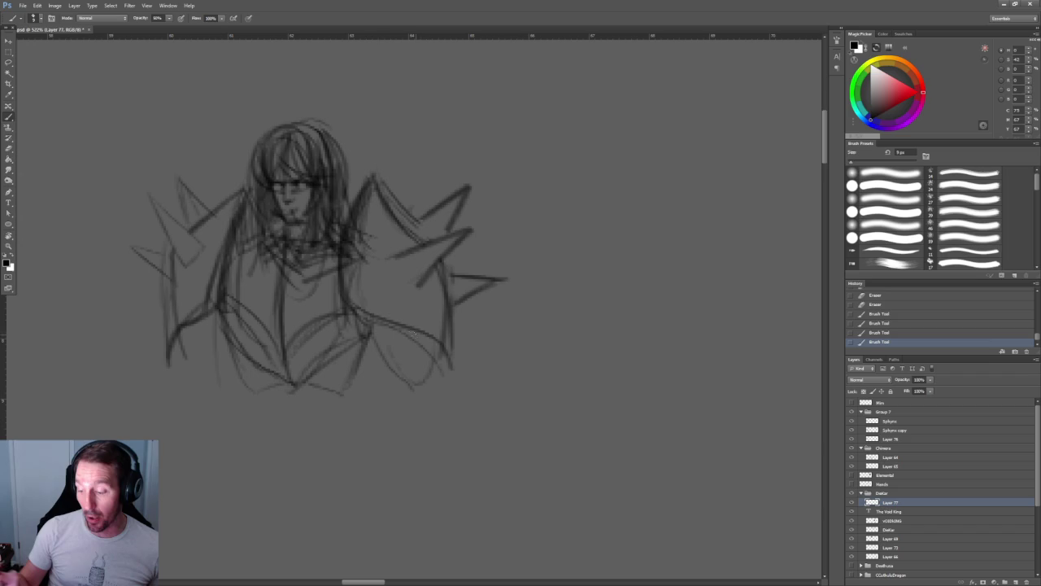
{"action": "mouse_move", "coordinate": [378, 329]}
{"action": "left_mouse_down"}
{"action": "mouse_move", "coordinate": [438, 341]}
{"action": "mouse_move", "coordinate": [417, 300]}
{"action": "left_mouse_up"}
{"action": "left_click_drag", "start_coordinate": [162, 268], "coordinate": [167, 295]}
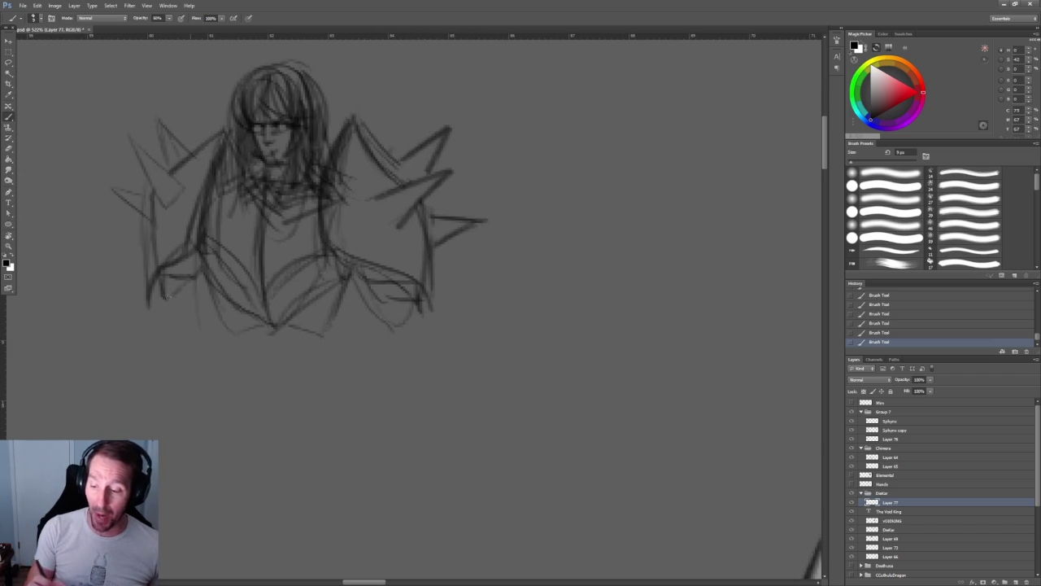
- Erase stray marks and lighten lines around the face, nose and mouth
{"action": "scroll", "coordinate": [306, 136], "scroll_direction": "up", "scroll_amount": 3, "text": "alt"}
{"action": "key", "text": "e"}
{"action": "mouse_move", "coordinate": [313, 248]}
{"action": "left_mouse_down"}
{"action": "mouse_move", "coordinate": [313, 298]}
{"action": "mouse_move", "coordinate": [268, 324]}
{"action": "left_mouse_up"}
{"action": "left_click_drag", "start_coordinate": [243, 257], "coordinate": [262, 317]}
{"action": "mouse_move", "coordinate": [303, 275]}
{"action": "left_mouse_down"}
{"action": "mouse_move", "coordinate": [293, 301]}
{"action": "mouse_move", "coordinate": [266, 293]}
{"action": "left_mouse_up"}
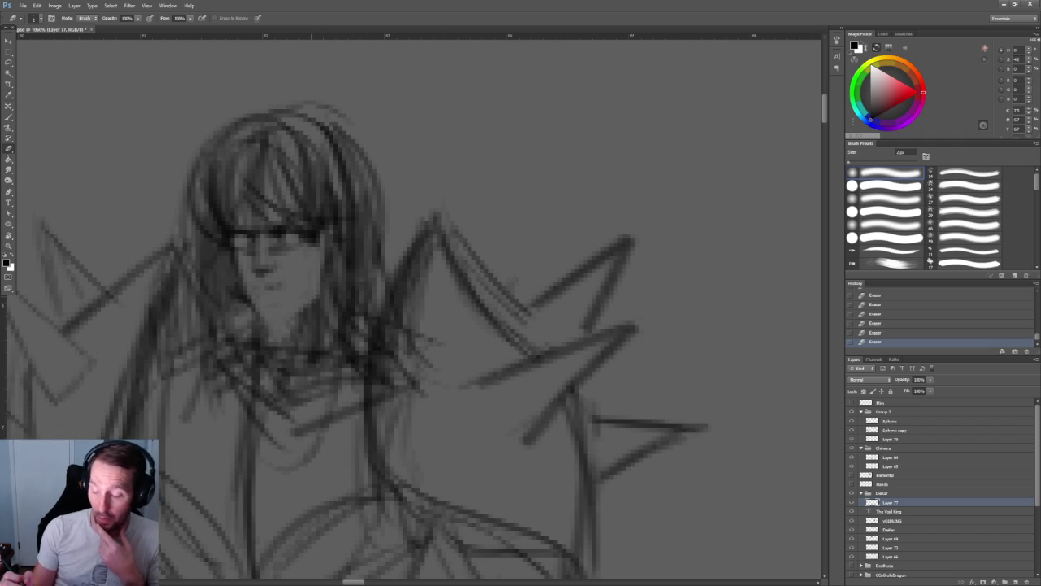
- Refine the chin and cheek, add hair strands around the left eye, and define the mouth
{"action": "key", "text": "b"}
{"action": "left_click_drag", "start_coordinate": [329, 302], "coordinate": [262, 335]}
{"action": "left_click_drag", "start_coordinate": [229, 259], "coordinate": [237, 274]}
{"action": "left_click_drag", "start_coordinate": [220, 218], "coordinate": [234, 244]}
{"action": "left_click_drag", "start_coordinate": [249, 180], "coordinate": [275, 221]}
{"action": "mouse_move", "coordinate": [249, 172]}
{"action": "left_mouse_down"}
{"action": "mouse_move", "coordinate": [271, 241]}
{"action": "mouse_move", "coordinate": [265, 209]}
{"action": "left_mouse_up"}
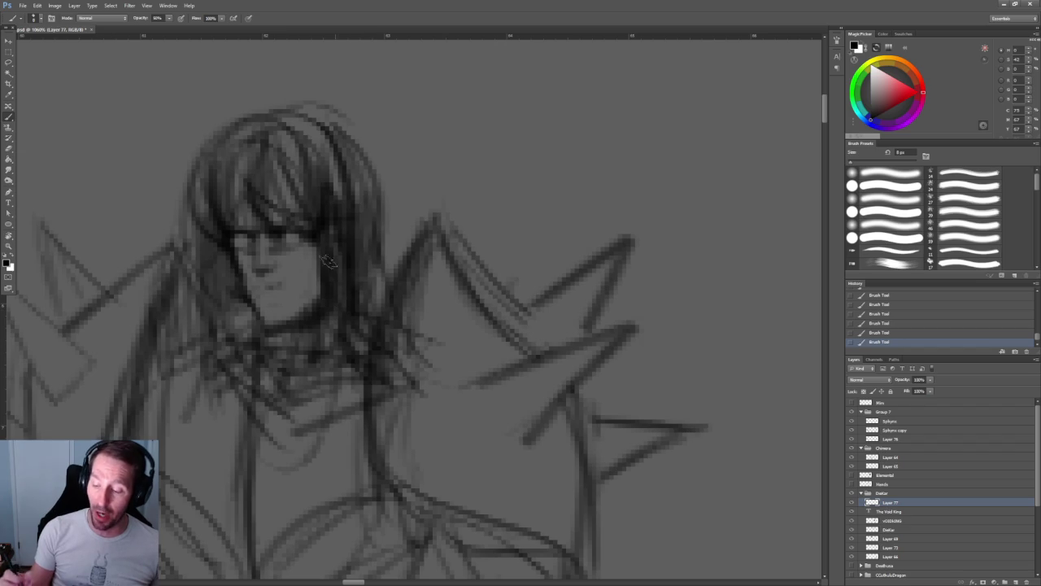
{"action": "left_click_drag", "start_coordinate": [260, 284], "coordinate": [288, 288]}
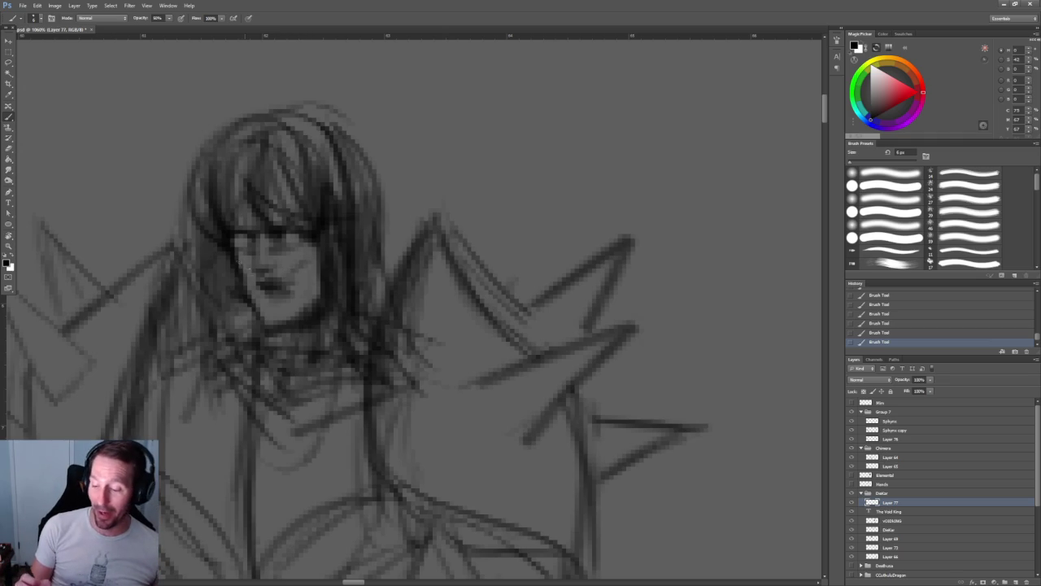
- Erase stray marks by the mouth and left eye, then darken the marks over the eyes
{"action": "key", "text": "e"}
{"action": "left_click_drag", "start_coordinate": [280, 283], "coordinate": [293, 275]}
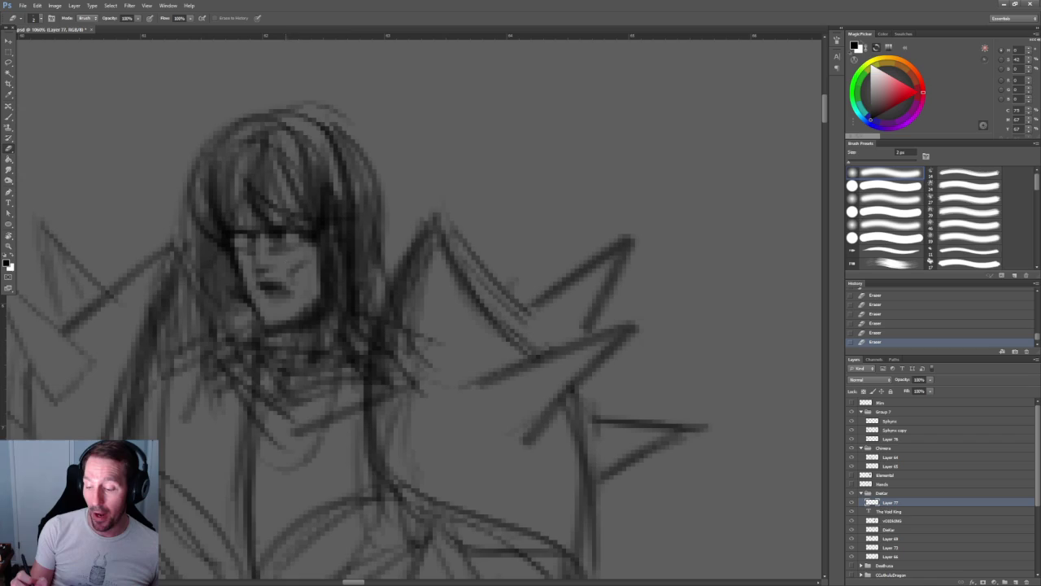
{"action": "left_click_drag", "start_coordinate": [249, 237], "coordinate": [259, 257]}
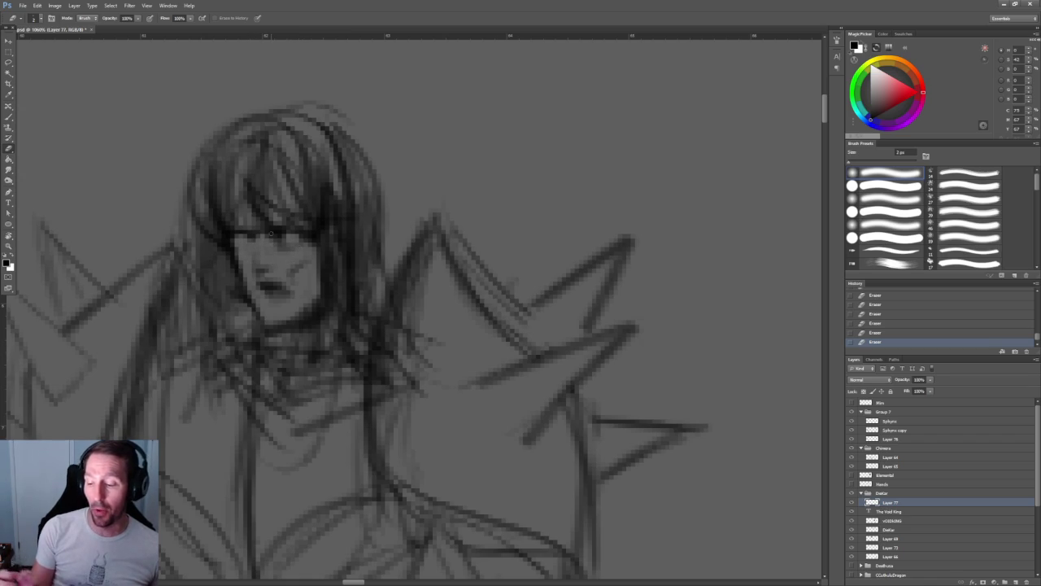
{"action": "key", "text": "b"}
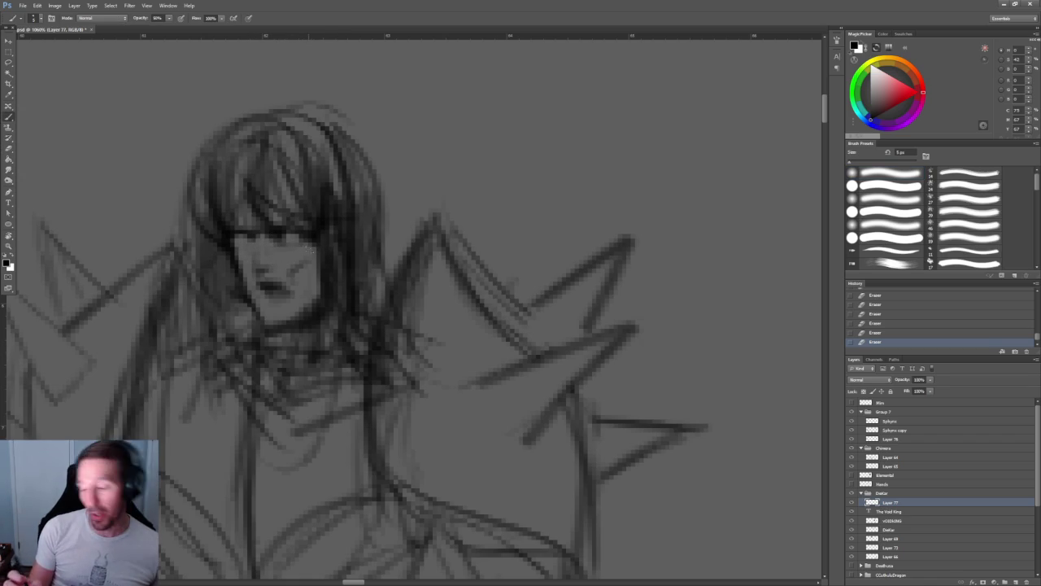
{"action": "left_click_drag", "start_coordinate": [291, 249], "coordinate": [309, 244]}
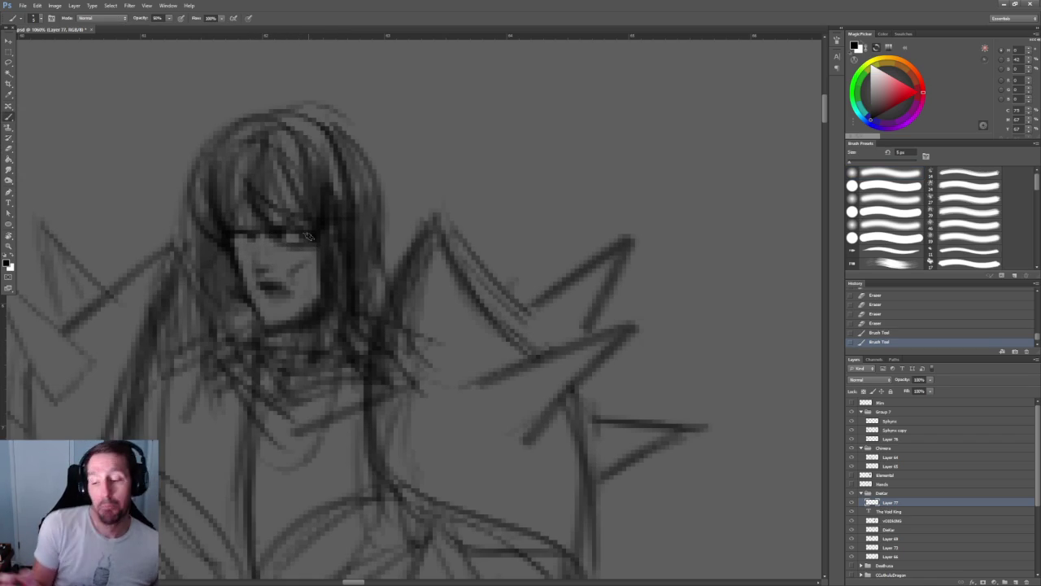
{"action": "mouse_move", "coordinate": [239, 244]}
{"action": "left_mouse_down"}
{"action": "mouse_move", "coordinate": [252, 241]}
{"action": "mouse_move", "coordinate": [227, 241]}
{"action": "left_mouse_up"}
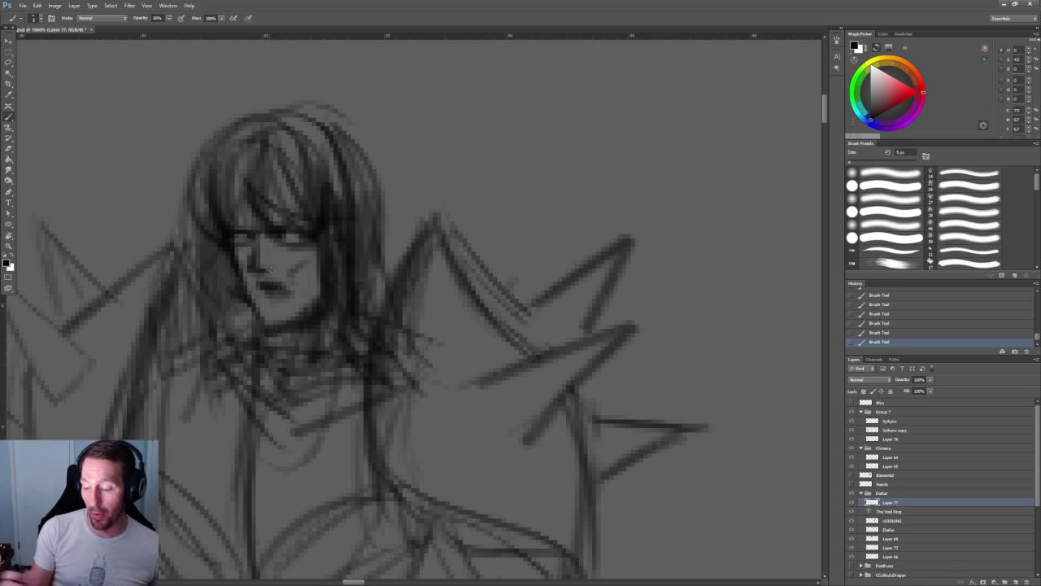
- Zoom out to the whole document and hide the sketch layer to compare with the skull character
{"action": "left_click_drag", "start_coordinate": [268, 268], "coordinate": [360, 223]}
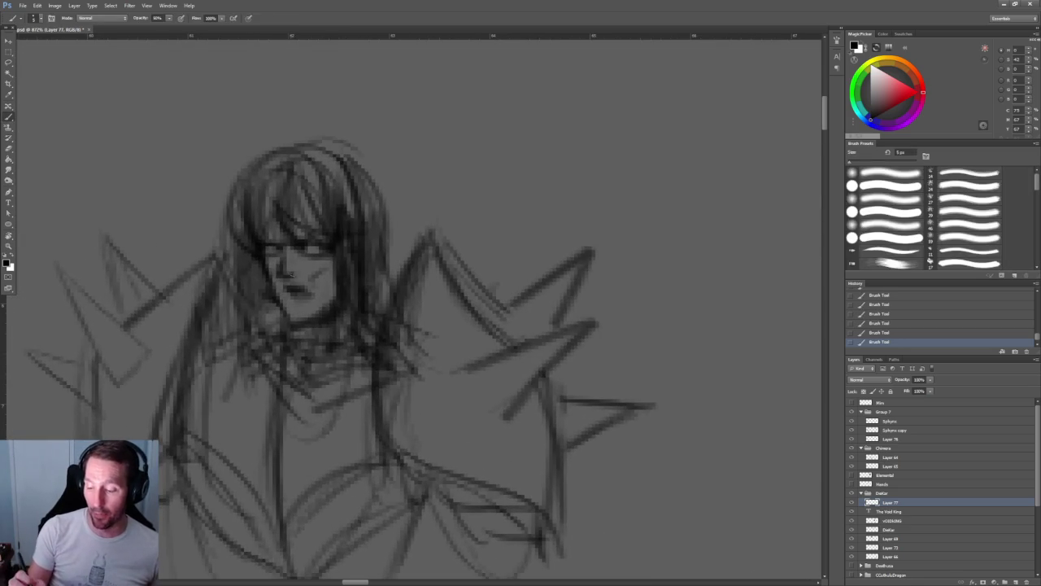
{"action": "key", "text": "ctrl+1"}
{"action": "left_click_drag", "start_coordinate": [385, 190], "coordinate": [269, 120]}
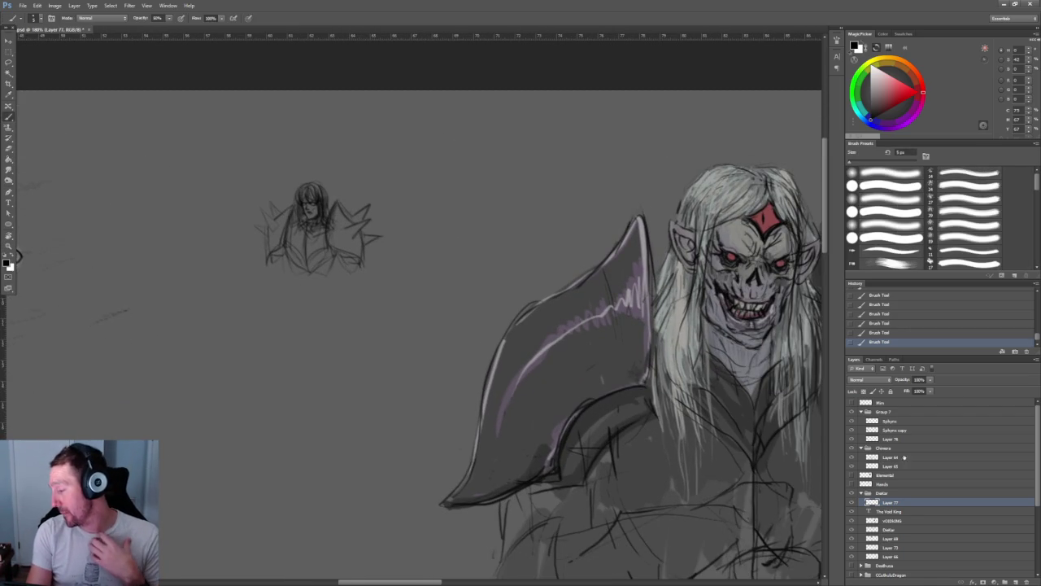
{"action": "left_click", "coordinate": [851, 502]}
- Show the sketch layer again and flip it with Edit > Transform > Flip Horizontal
{"action": "left_click", "coordinate": [851, 502]}
{"action": "scroll", "coordinate": [288, 131], "scroll_direction": "up", "scroll_amount": 2, "text": "alt"}
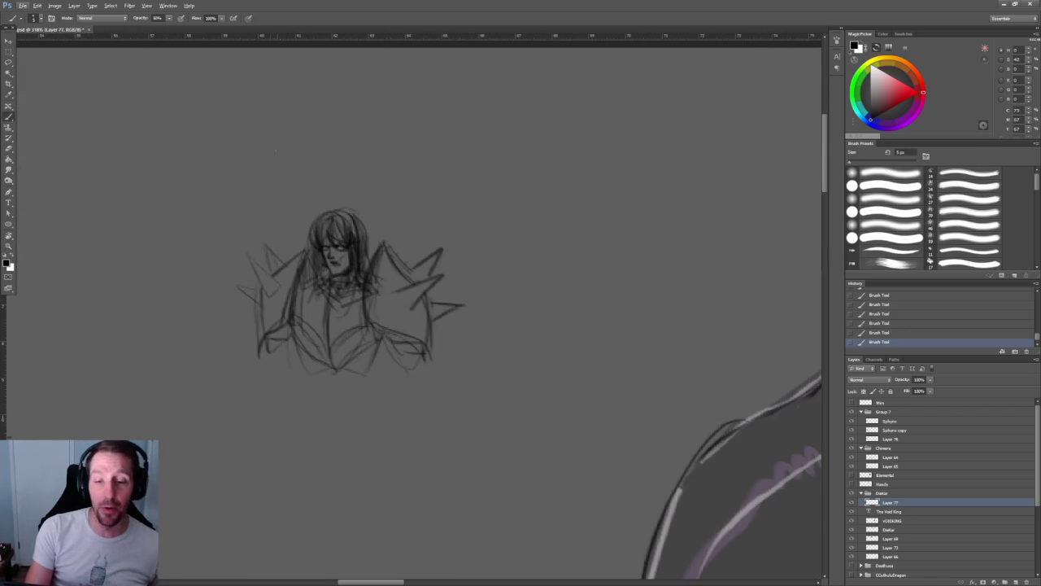
{"action": "left_click", "coordinate": [38, 6]}
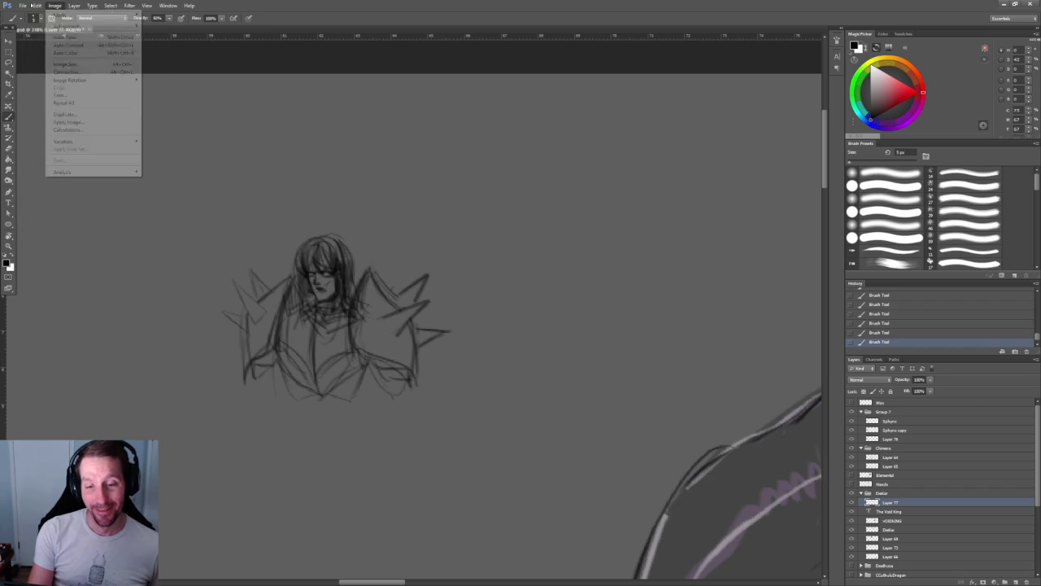
{"action": "mouse_move", "coordinate": [50, 164]}
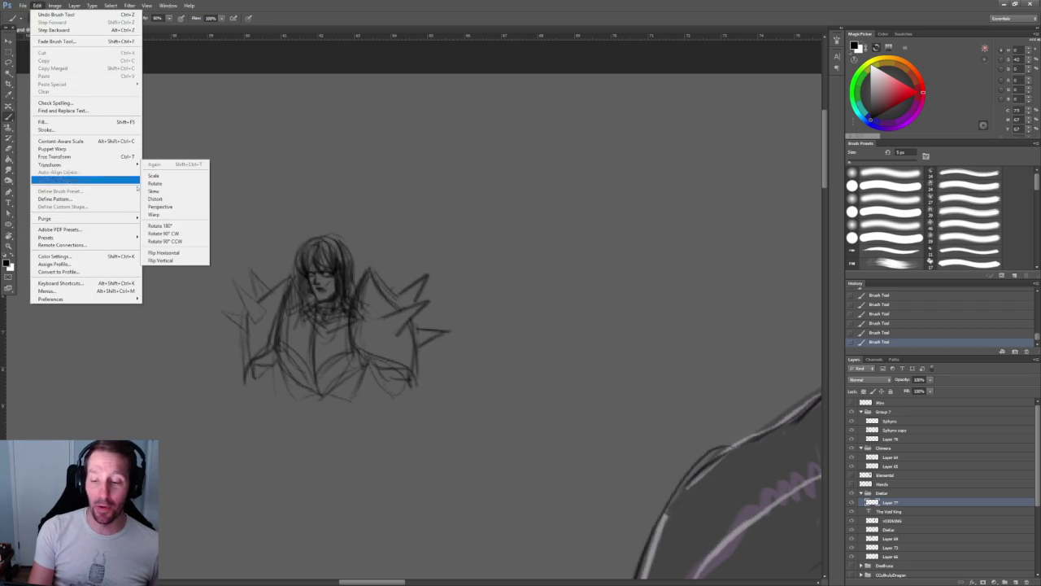
{"action": "left_click", "coordinate": [167, 252]}
- Paint extra strands building up the hair at the top of the head
{"action": "scroll", "coordinate": [407, 260], "scroll_direction": "up", "scroll_amount": 1, "text": "alt"}
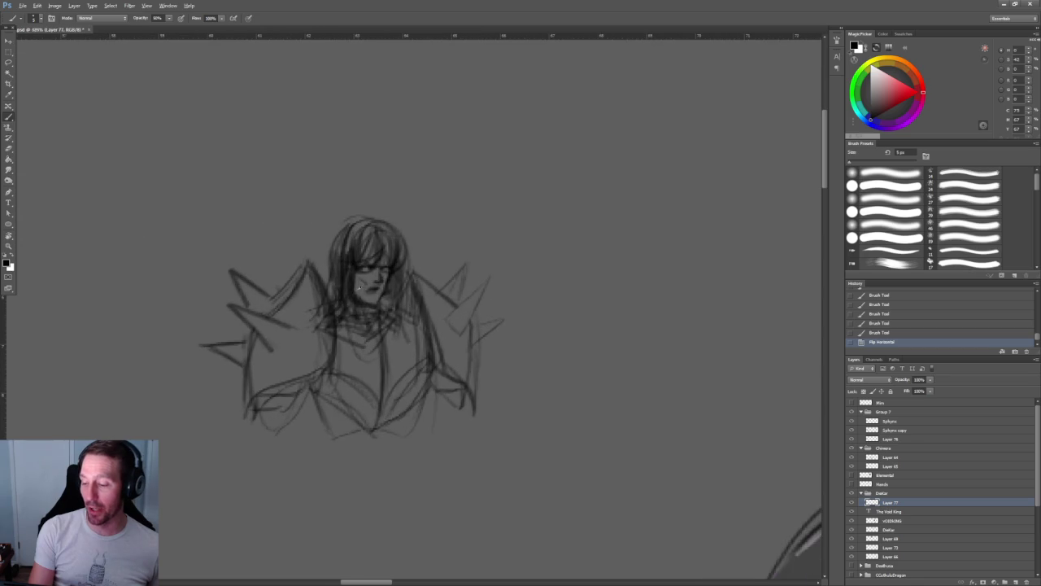
{"action": "scroll", "coordinate": [432, 254], "scroll_direction": "up", "scroll_amount": 2, "text": "alt"}
{"action": "scroll", "coordinate": [437, 252], "scroll_direction": "up", "scroll_amount": 2, "text": "alt"}
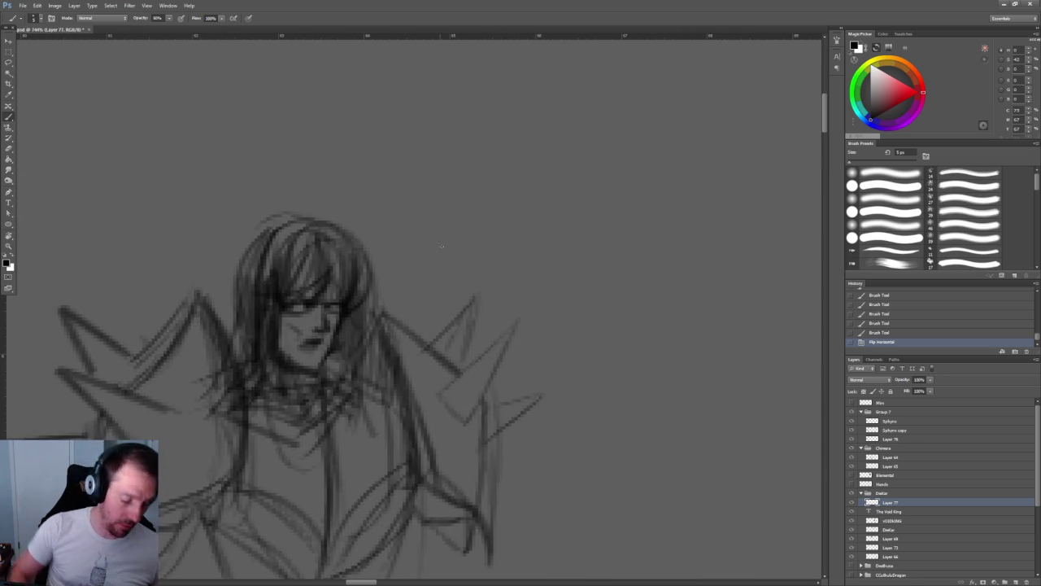
{"action": "mouse_move", "coordinate": [349, 252]}
{"action": "left_mouse_down"}
{"action": "mouse_move", "coordinate": [331, 301]}
{"action": "mouse_move", "coordinate": [322, 276]}
{"action": "left_mouse_up"}
{"action": "left_click_drag", "start_coordinate": [320, 238], "coordinate": [317, 286]}
{"action": "left_click_drag", "start_coordinate": [285, 222], "coordinate": [357, 275]}
{"action": "left_click_drag", "start_coordinate": [310, 251], "coordinate": [317, 266]}
{"action": "left_click_drag", "start_coordinate": [307, 230], "coordinate": [296, 265]}
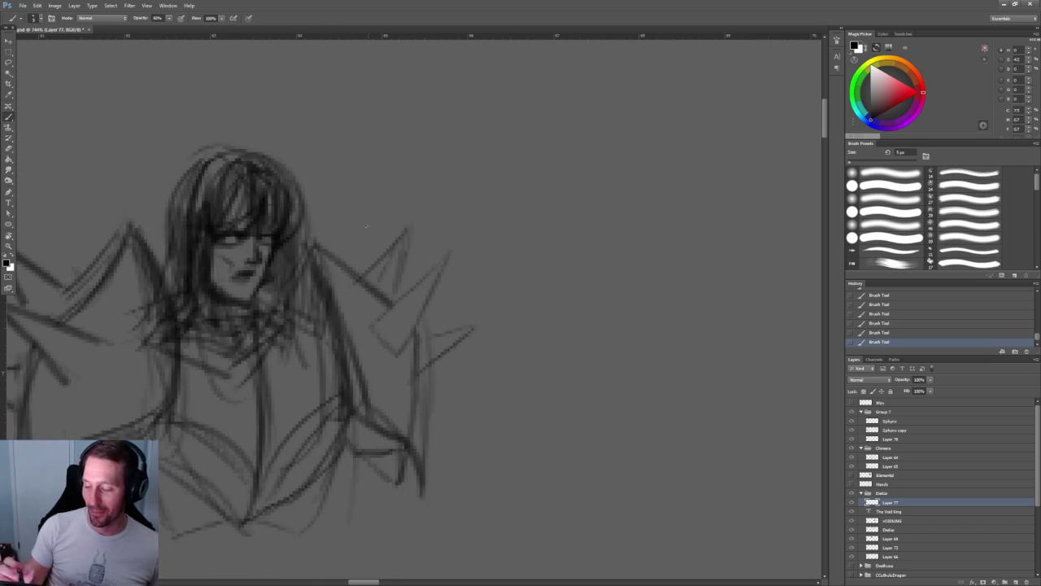
{"action": "scroll", "coordinate": [415, 280], "scroll_direction": "up", "scroll_amount": 4, "text": "alt"}
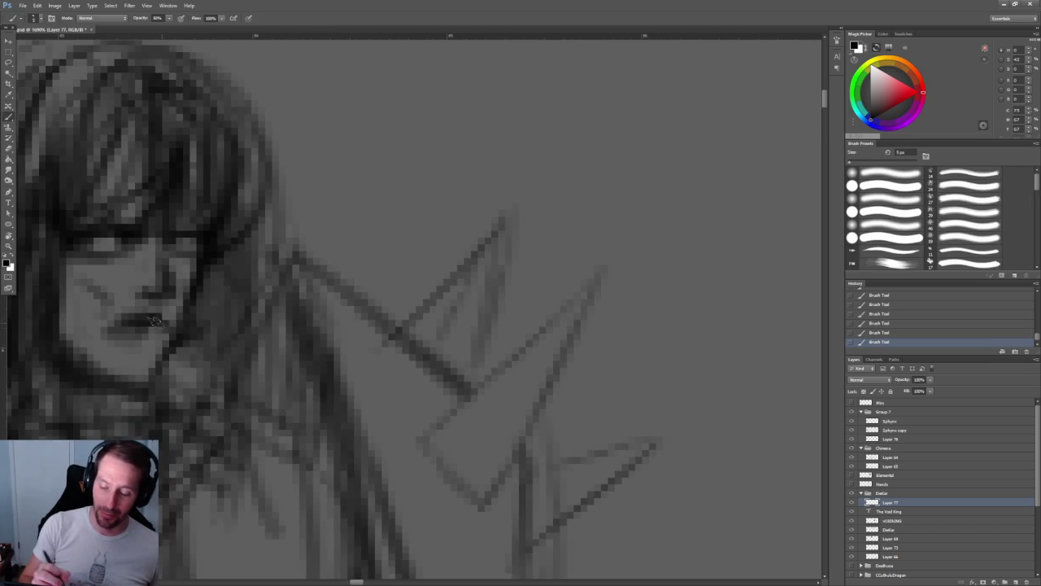
{"action": "key", "text": "z"}
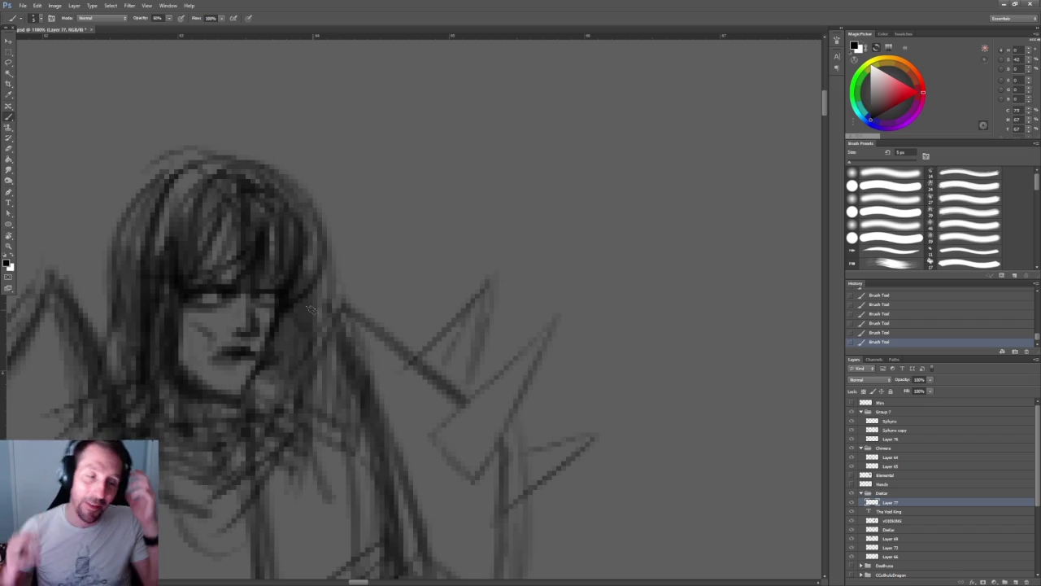
- Erase and lighten stray hair strokes at the right and top of the head
{"action": "scroll", "coordinate": [422, 258], "scroll_direction": "down", "scroll_amount": 1}
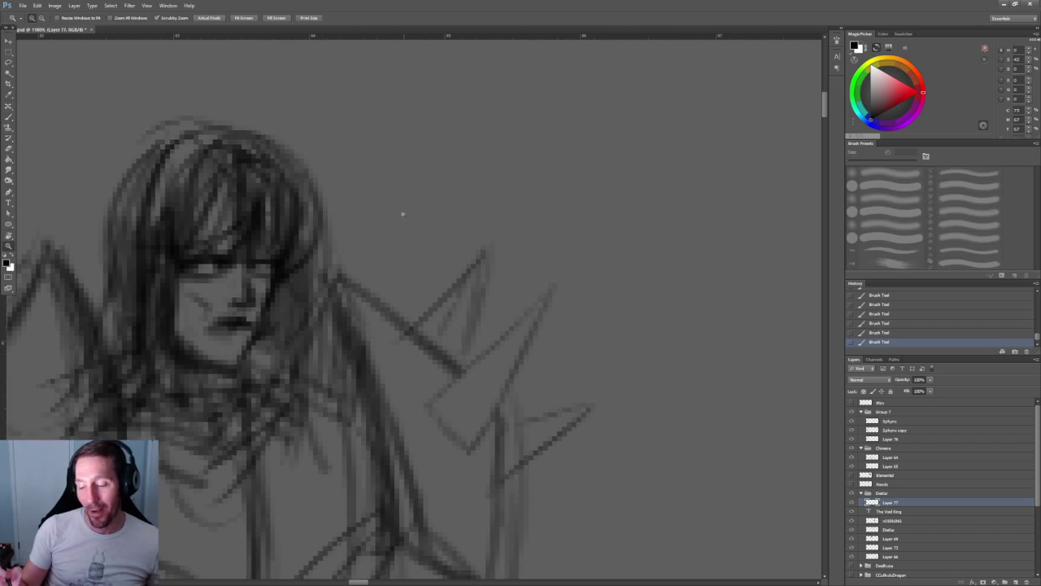
{"action": "key", "text": "e"}
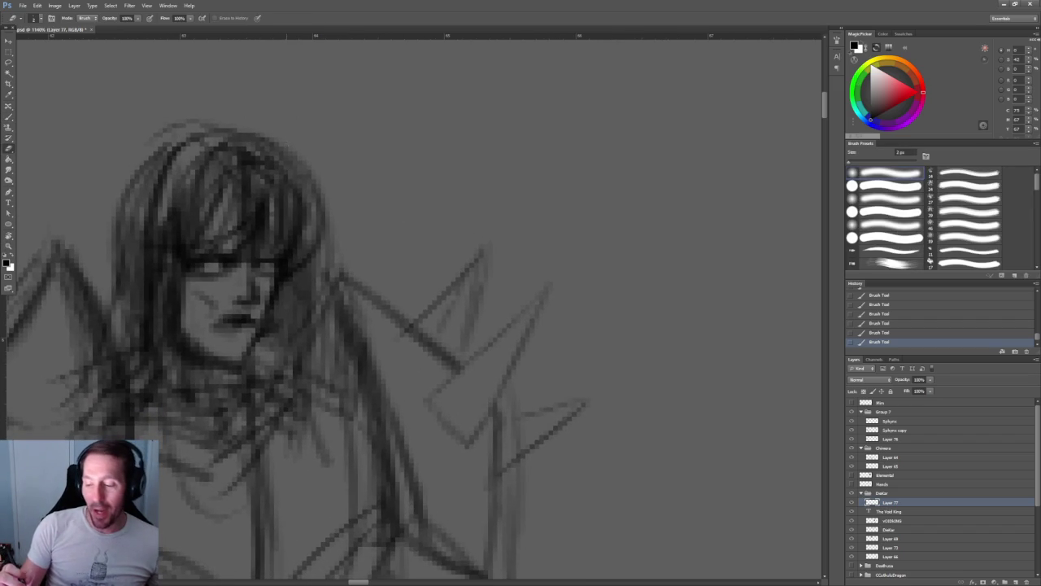
{"action": "mouse_move", "coordinate": [329, 169]}
{"action": "left_mouse_down"}
{"action": "mouse_move", "coordinate": [309, 244]}
{"action": "mouse_move", "coordinate": [317, 252]}
{"action": "mouse_move", "coordinate": [291, 152]}
{"action": "left_mouse_up"}
{"action": "left_click_drag", "start_coordinate": [309, 221], "coordinate": [265, 137]}
{"action": "mouse_move", "coordinate": [304, 203]}
{"action": "left_mouse_down"}
{"action": "mouse_move", "coordinate": [316, 259]}
{"action": "mouse_move", "coordinate": [228, 130]}
{"action": "left_mouse_up"}
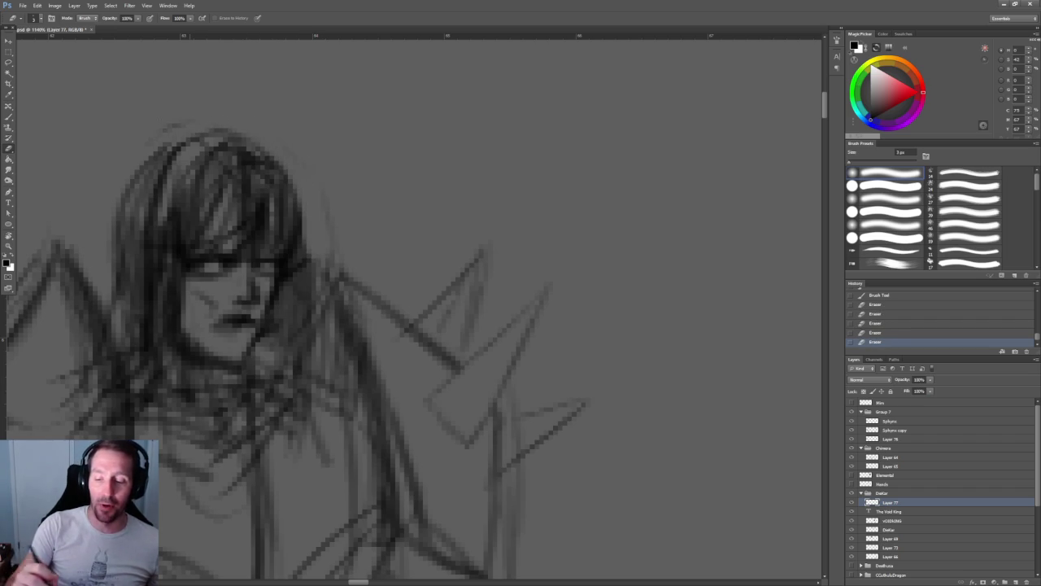
{"action": "left_click_drag", "start_coordinate": [191, 139], "coordinate": [223, 129]}
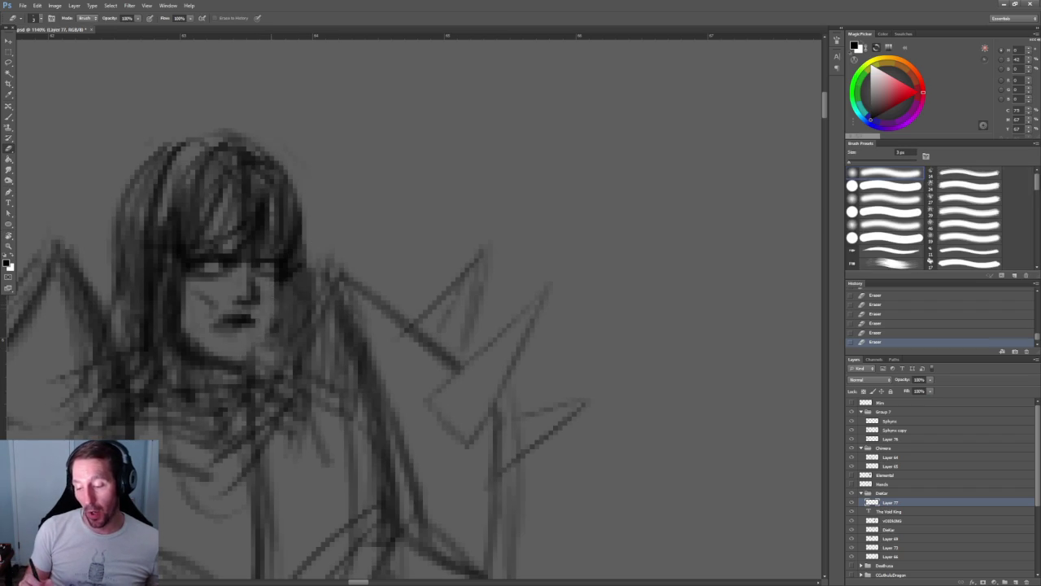
- Add faint strokes near the chin and erase faint marks by the nose and cheek
{"action": "key", "text": "b"}
{"action": "left_click_drag", "start_coordinate": [290, 277], "coordinate": [284, 317]}
{"action": "mouse_move", "coordinate": [261, 351]}
{"action": "left_mouse_down"}
{"action": "mouse_move", "coordinate": [281, 310]}
{"action": "mouse_move", "coordinate": [284, 268]}
{"action": "mouse_move", "coordinate": [261, 364]}
{"action": "mouse_move", "coordinate": [291, 272]}
{"action": "left_mouse_up"}
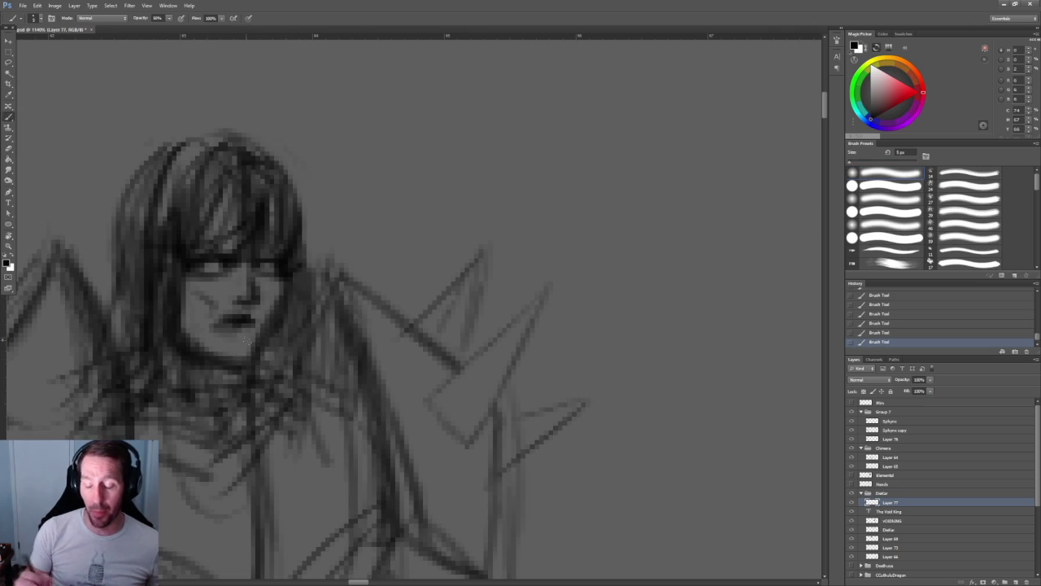
{"action": "key", "text": "e"}
{"action": "left_click_drag", "start_coordinate": [261, 314], "coordinate": [257, 368]}
{"action": "mouse_move", "coordinate": [281, 286]}
{"action": "left_mouse_down"}
{"action": "mouse_move", "coordinate": [270, 354]}
{"action": "mouse_move", "coordinate": [250, 381]}
{"action": "left_mouse_up"}
- Darken the chin and neck lines, then zoom out to see more of the figure
{"action": "key", "text": "b"}
{"action": "mouse_move", "coordinate": [260, 363]}
{"action": "left_mouse_down"}
{"action": "mouse_move", "coordinate": [251, 380]}
{"action": "mouse_move", "coordinate": [235, 374]}
{"action": "left_mouse_up"}
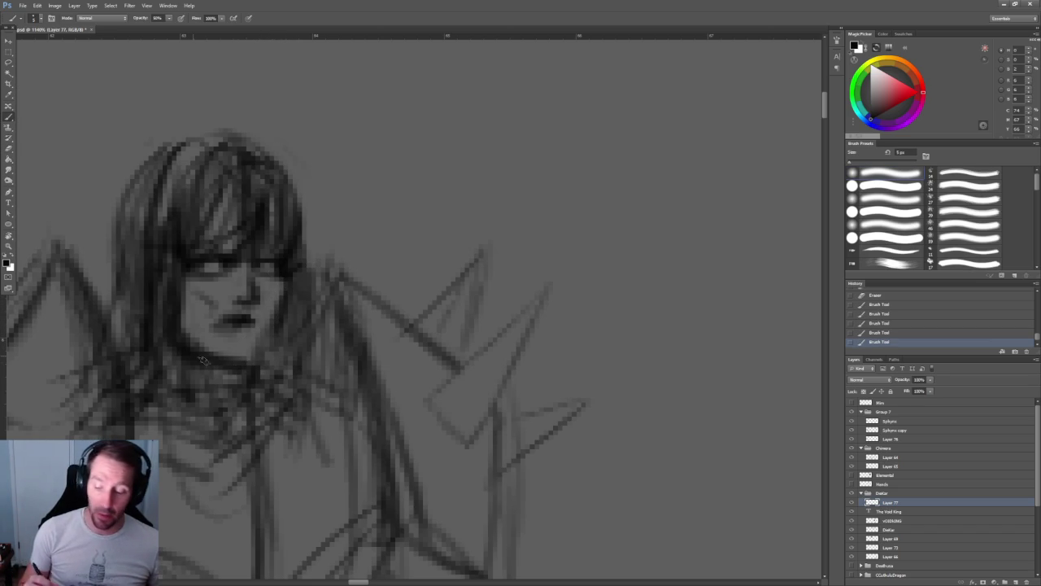
{"action": "key", "text": "z"}
{"action": "mouse_move", "coordinate": [373, 326]}
{"action": "left_mouse_down"}
{"action": "mouse_move", "coordinate": [358, 322]}
{"action": "mouse_move", "coordinate": [407, 324]}
{"action": "left_mouse_up"}
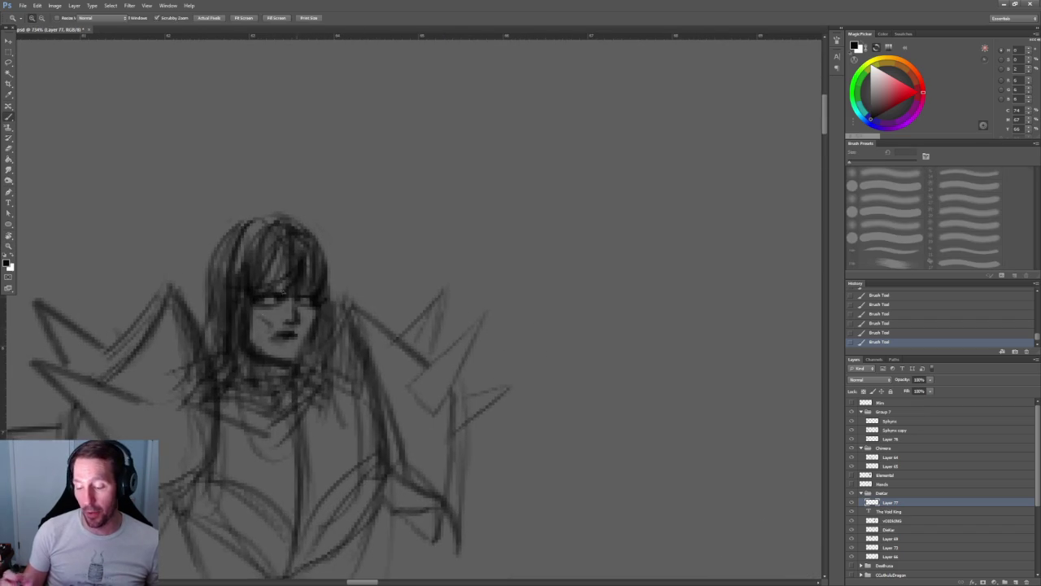
- Return to the Brush, enlarge it to 6 px and set its opacity to 100%
{"action": "key", "text": "b"}
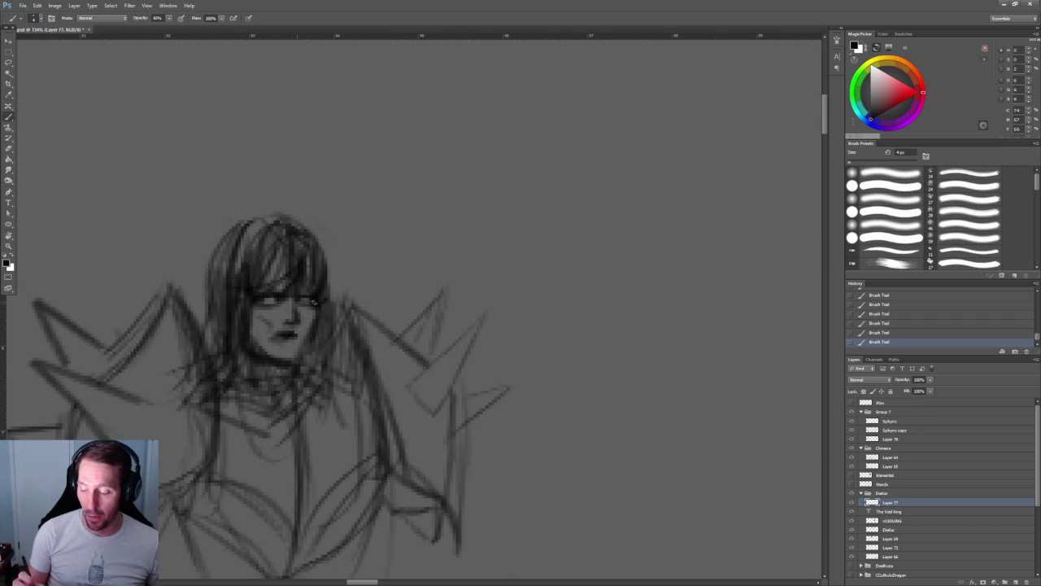
{"action": "key", "text": "bracketright"}
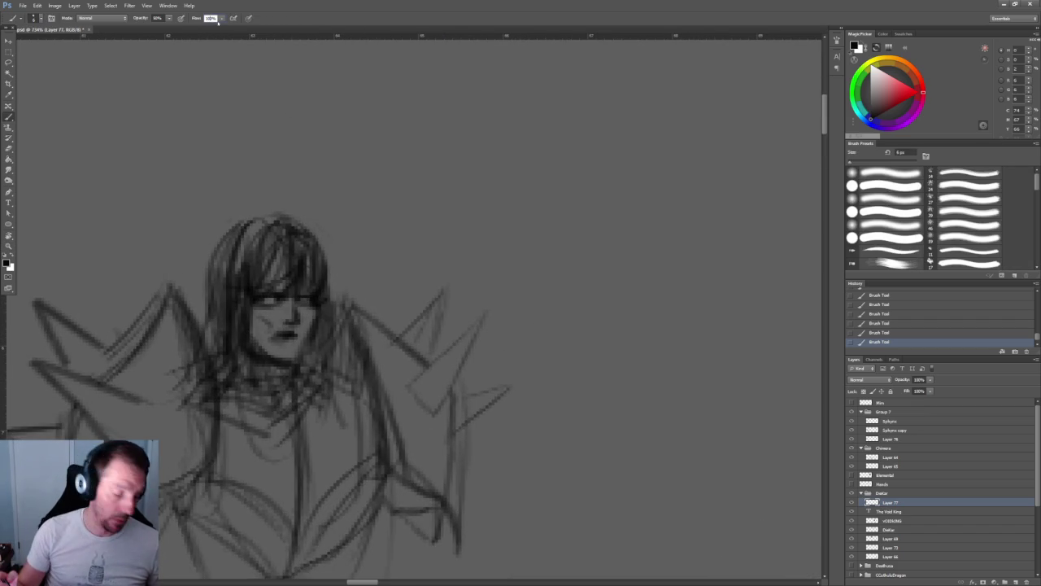
{"action": "left_click", "coordinate": [210, 18]}
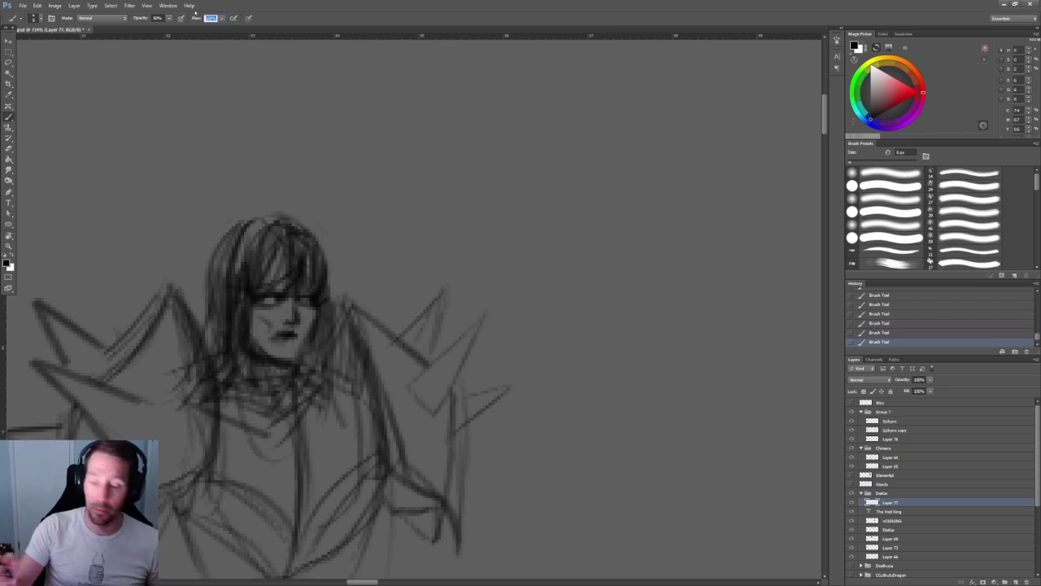
{"action": "type", "text": "100"}
{"action": "key", "text": "Return"}
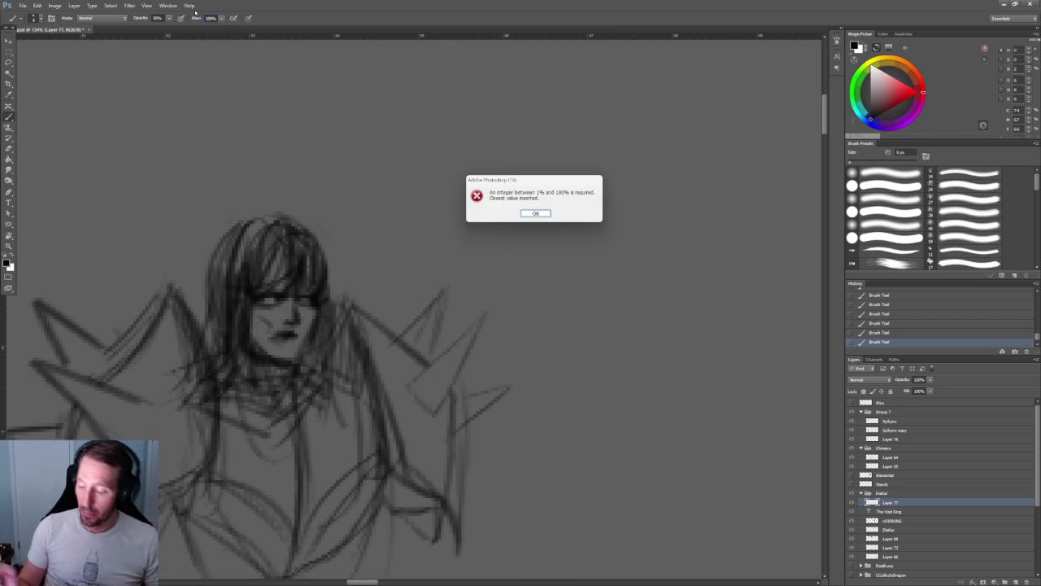
{"action": "left_click", "coordinate": [544, 215]}
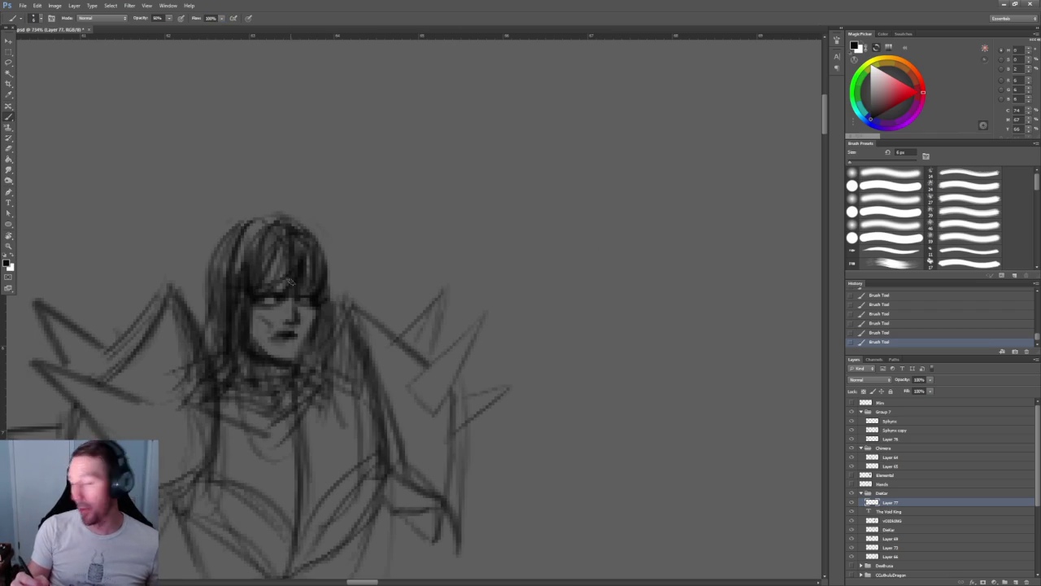
{"action": "key", "text": "Return"}
{"action": "type", "text": "10"}
{"action": "key", "text": "Return"}
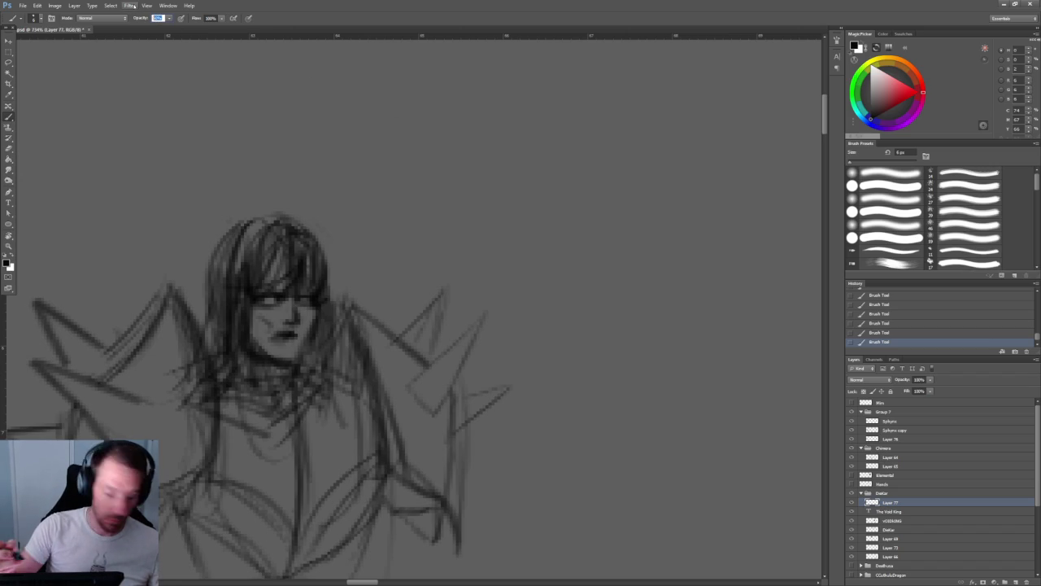
{"action": "key", "text": "Return"}
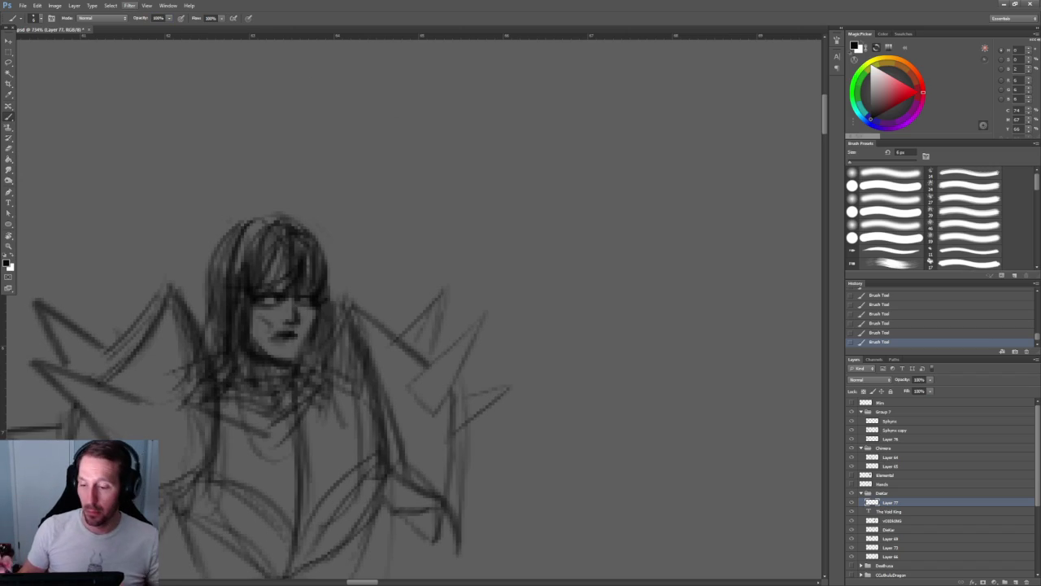
- Darken the strokes around the eyes and along the jaw and neck, then erase under the chin
{"action": "scroll", "coordinate": [285, 302], "scroll_direction": "up", "scroll_amount": 3, "text": "alt"}
{"action": "scroll", "coordinate": [284, 302], "scroll_direction": "down", "scroll_amount": 3, "text": "alt"}
{"action": "left_click_drag", "start_coordinate": [213, 299], "coordinate": [255, 299]}
{"action": "scroll", "coordinate": [359, 278], "scroll_direction": "down", "scroll_amount": 2, "text": "alt"}
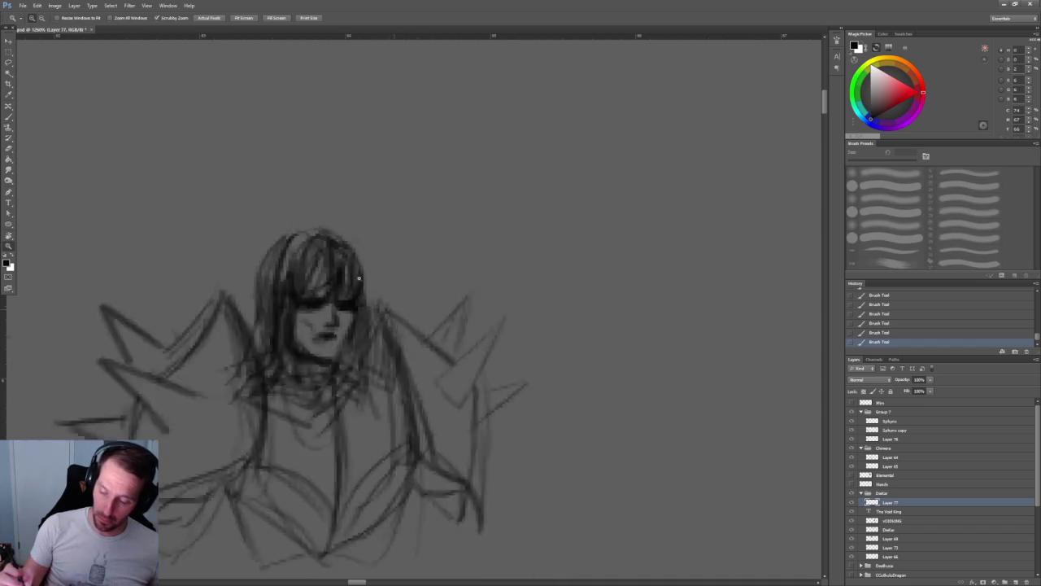
{"action": "scroll", "coordinate": [341, 244], "scroll_direction": "down", "scroll_amount": 5, "text": "alt"}
{"action": "scroll", "coordinate": [386, 268], "scroll_direction": "up", "scroll_amount": 3, "text": "alt"}
{"action": "key", "text": "b"}
{"action": "scroll", "coordinate": [379, 281], "scroll_direction": "up", "scroll_amount": 2, "text": "alt"}
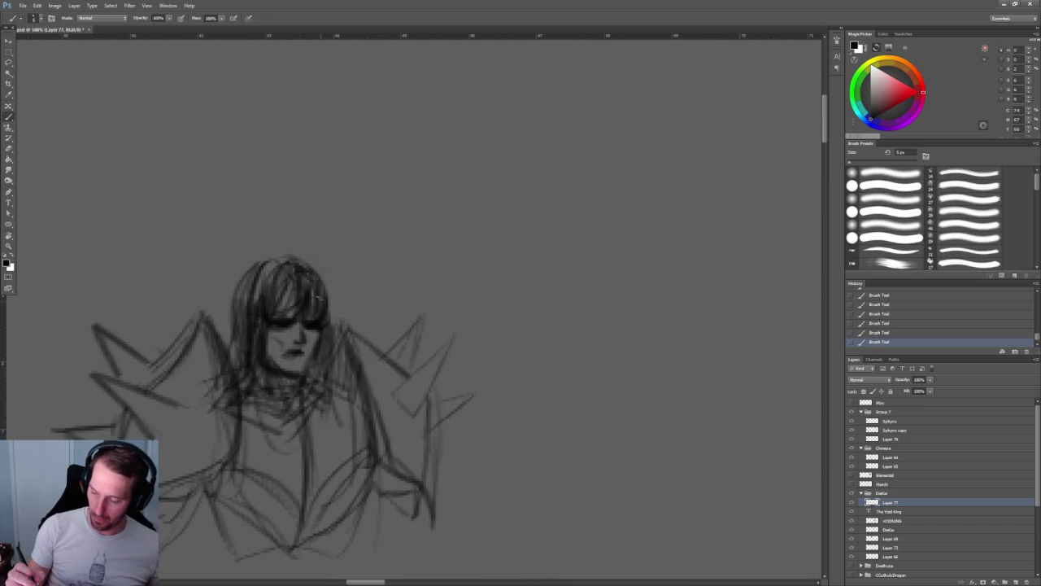
{"action": "mouse_move", "coordinate": [269, 353]}
{"action": "left_mouse_down"}
{"action": "mouse_move", "coordinate": [308, 387]}
{"action": "mouse_move", "coordinate": [288, 387]}
{"action": "mouse_move", "coordinate": [291, 379]}
{"action": "left_mouse_up"}
{"action": "key", "text": "e"}
{"action": "key", "text": "z"}
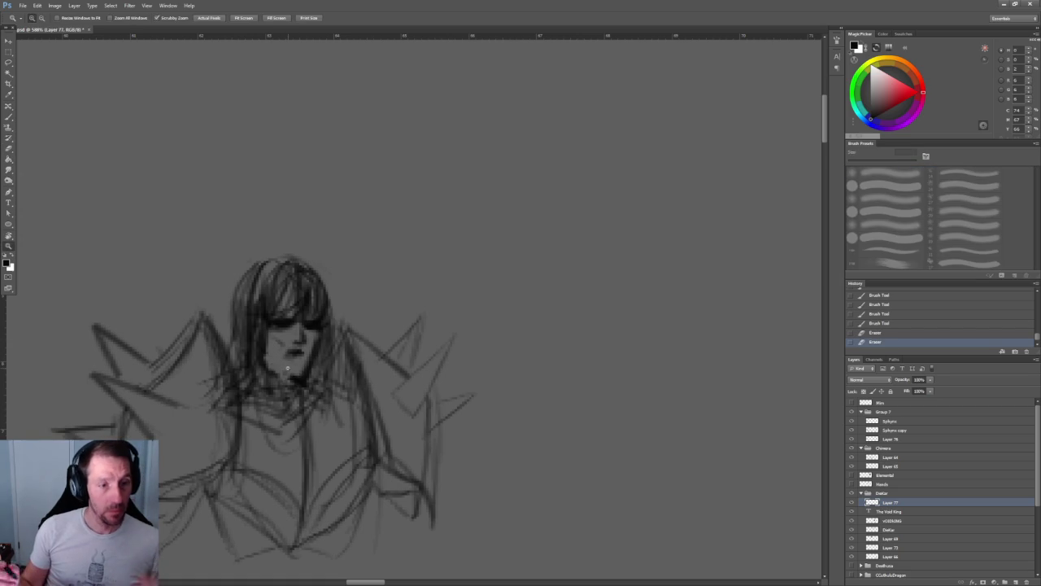